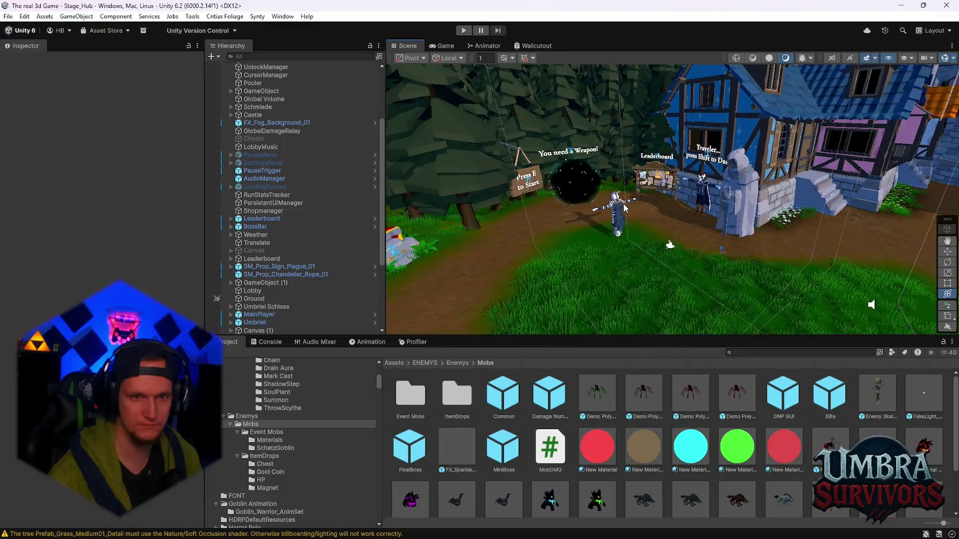
# Zoom the Scene view out, then load the TestArea scene from the recent scenes list
pyautogui.scroll(3, 331, 199)
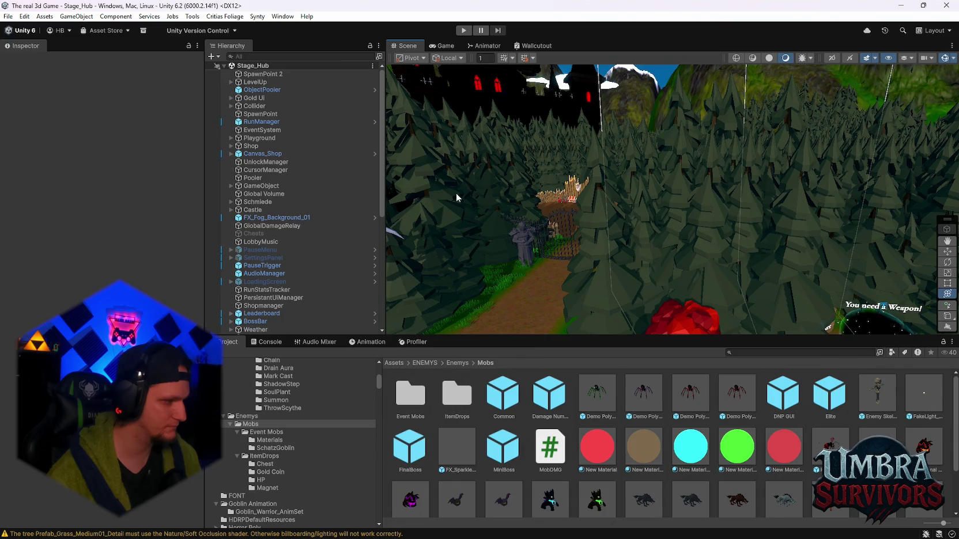
pyautogui.scroll(-3, 442, 194)
pyautogui.click(8, 16)
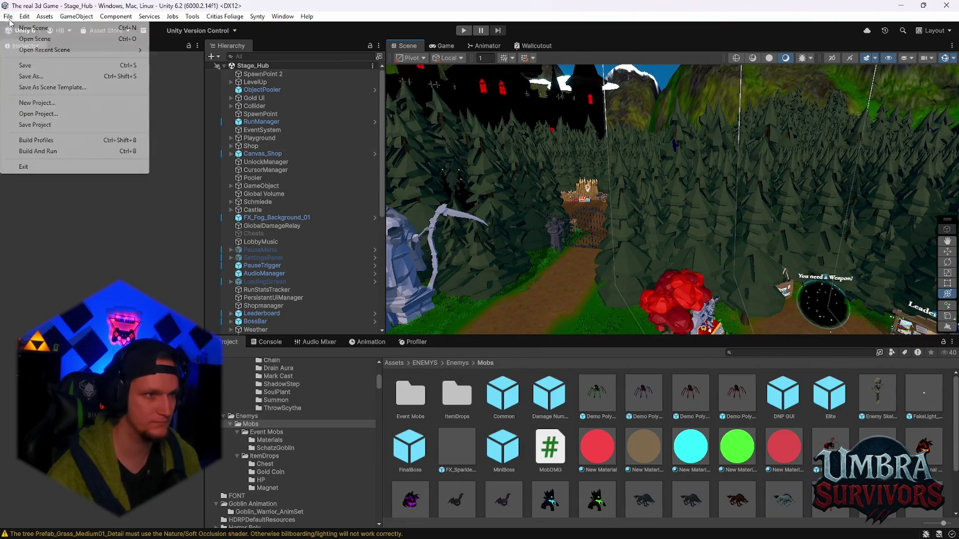
pyautogui.moveTo(44, 54)
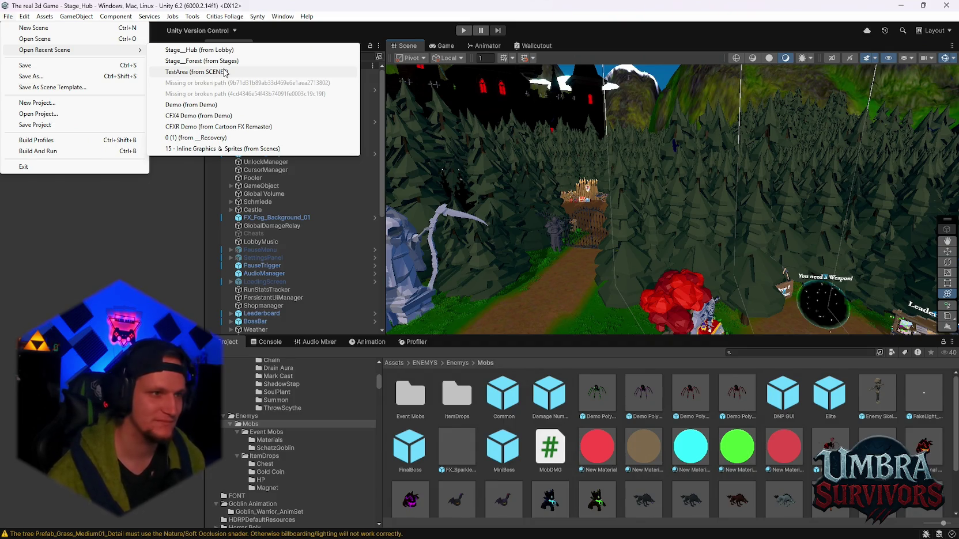
pyautogui.click(226, 72)
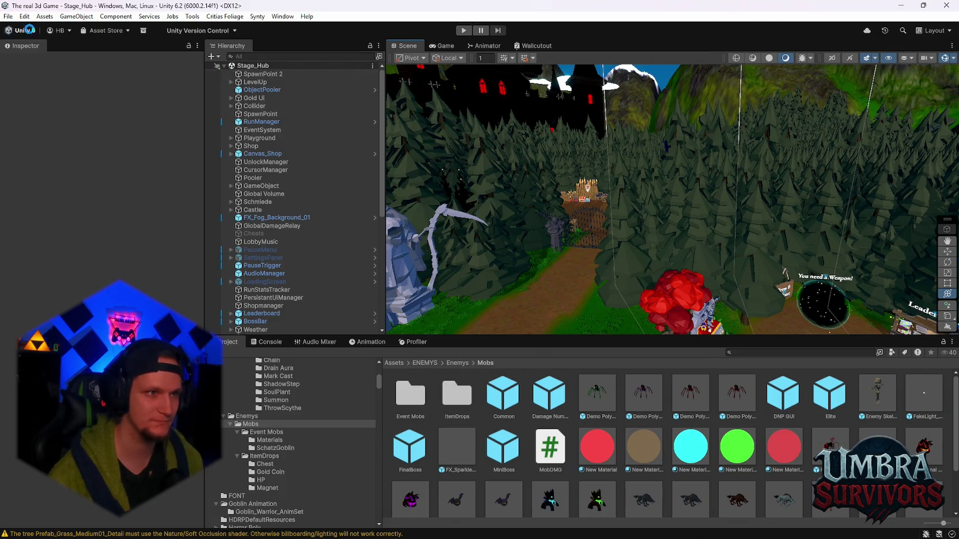
# Load Stage_Forest, frame the SpawnPoint, and delete the MainPlayer object
pyautogui.click(5, 17)
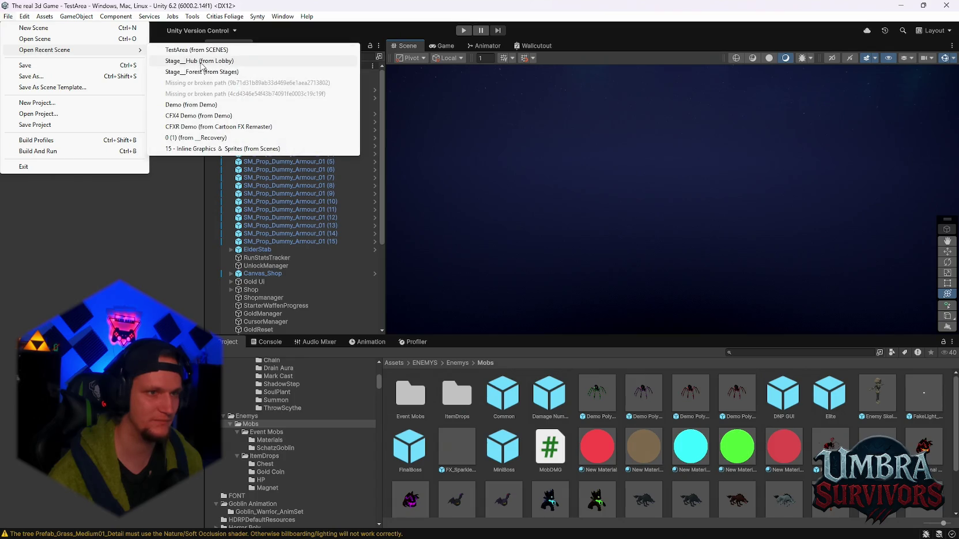
pyautogui.click(201, 72)
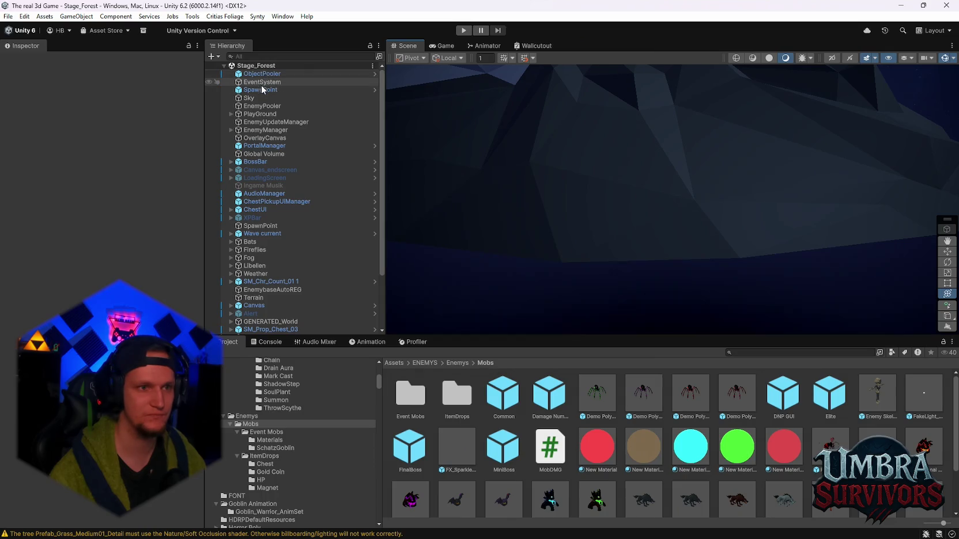
pyautogui.click(291, 90)
pyautogui.press('f')
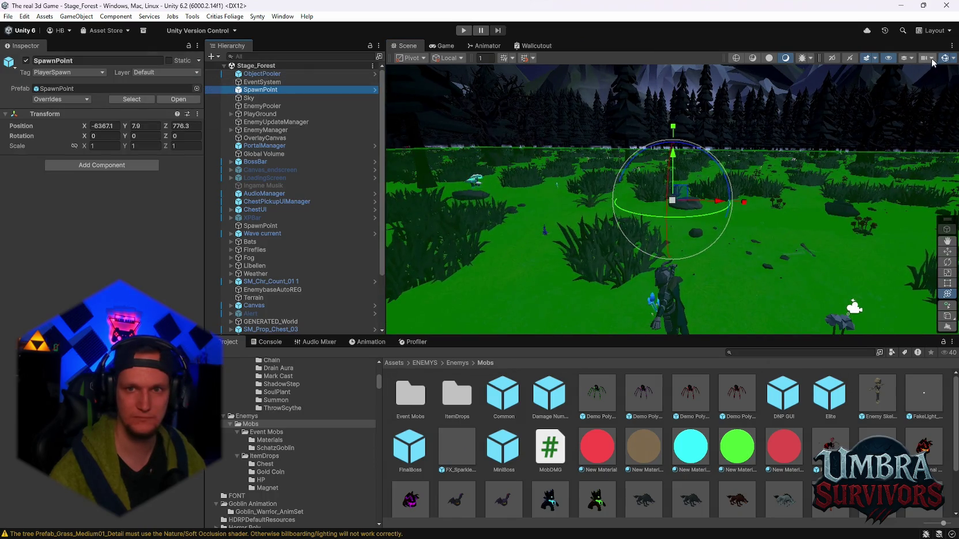
pyautogui.click(659, 293)
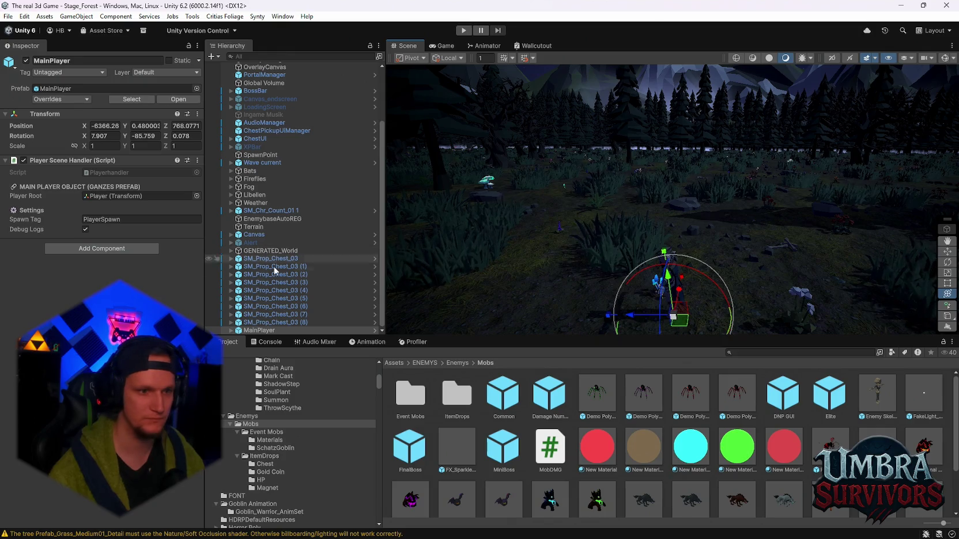
pyautogui.press('Delete')
# Look around the forest and maze, tilting the view up toward the mountains and sky
pyautogui.scroll(5, 601, 182)
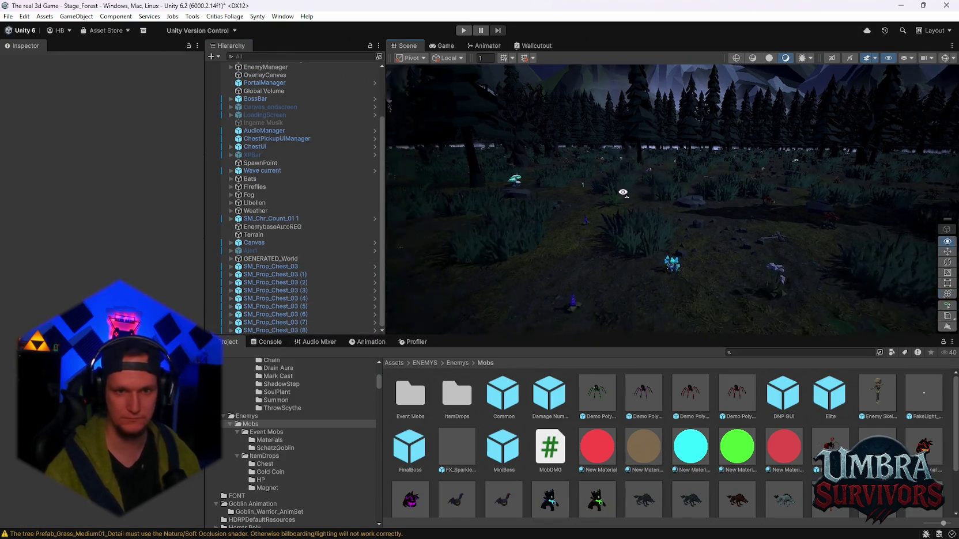
pyautogui.scroll(-6, 602, 182)
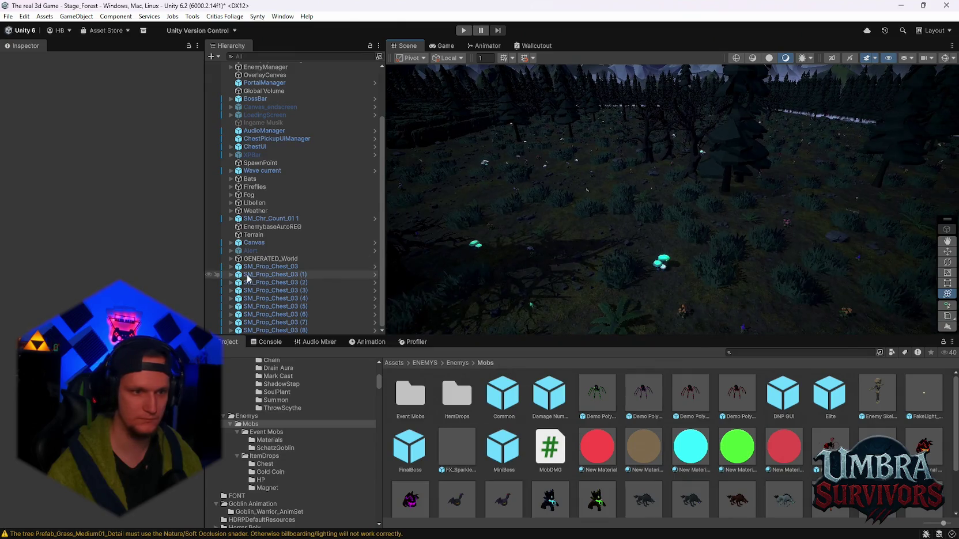
pyautogui.scroll(3, 275, 302)
pyautogui.scroll(-8, 521, 167)
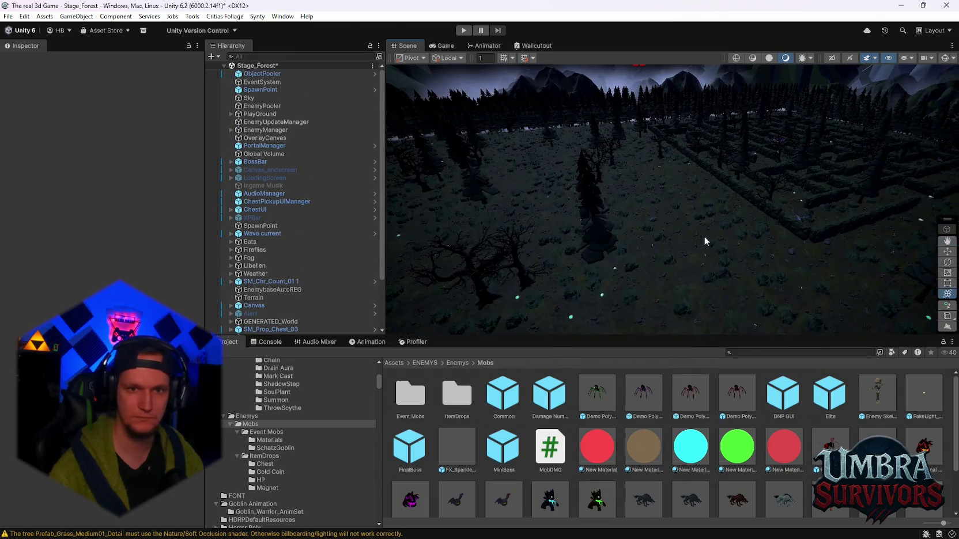
pyautogui.scroll(6, 685, 218)
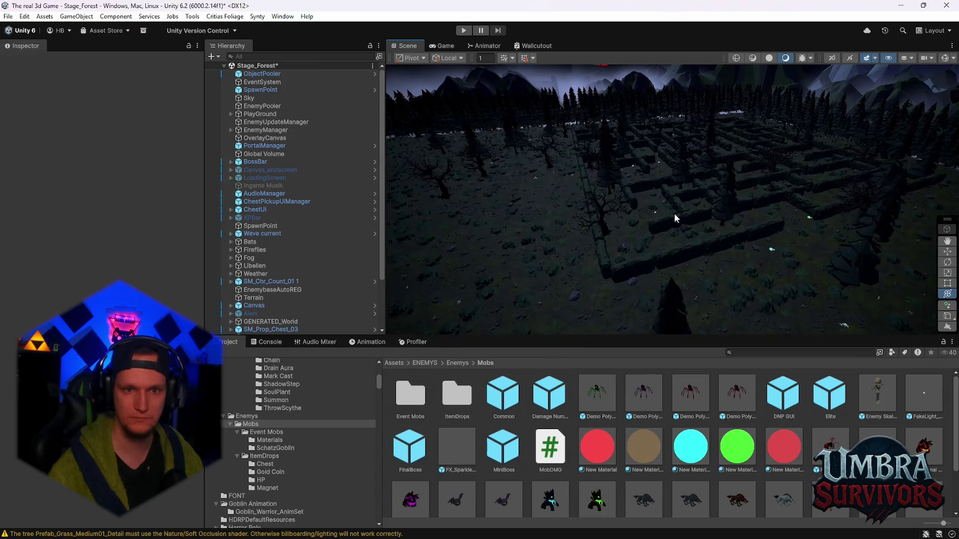
pyautogui.scroll(8, 673, 243)
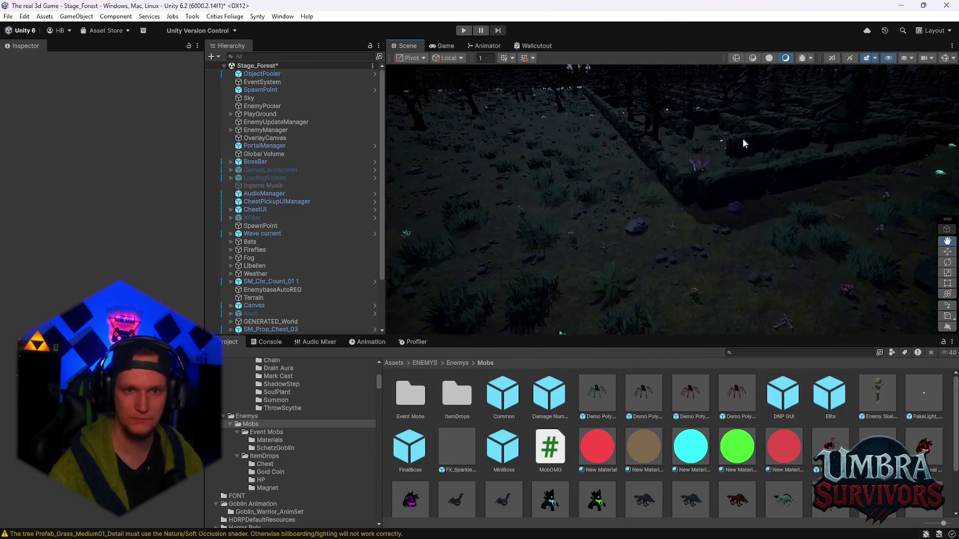
pyautogui.moveTo(607, 214)
pyautogui.mouseDown()
pyautogui.moveTo(617, 238)
pyautogui.moveTo(669, 223)
pyautogui.moveTo(503, 221)
pyautogui.moveTo(632, 200)
pyautogui.moveTo(576, 190)
pyautogui.moveTo(587, 185)
pyautogui.moveTo(553, 187)
pyautogui.moveTo(633, 192)
pyautogui.moveTo(567, 188)
pyautogui.moveTo(551, 216)
pyautogui.moveTo(725, 206)
pyautogui.mouseUp()
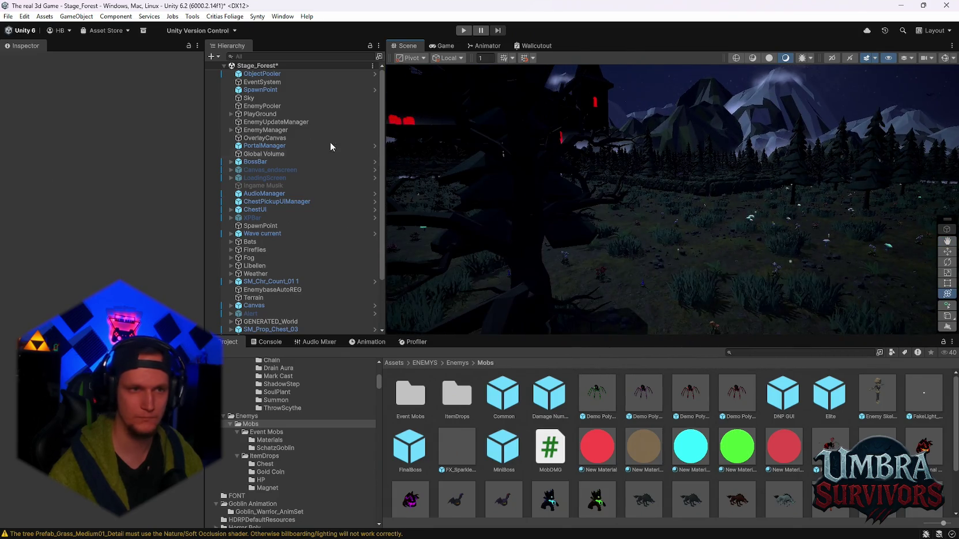
# Save the Stage_Forest scene
pyautogui.click(7, 17)
pyautogui.click(16, 68)
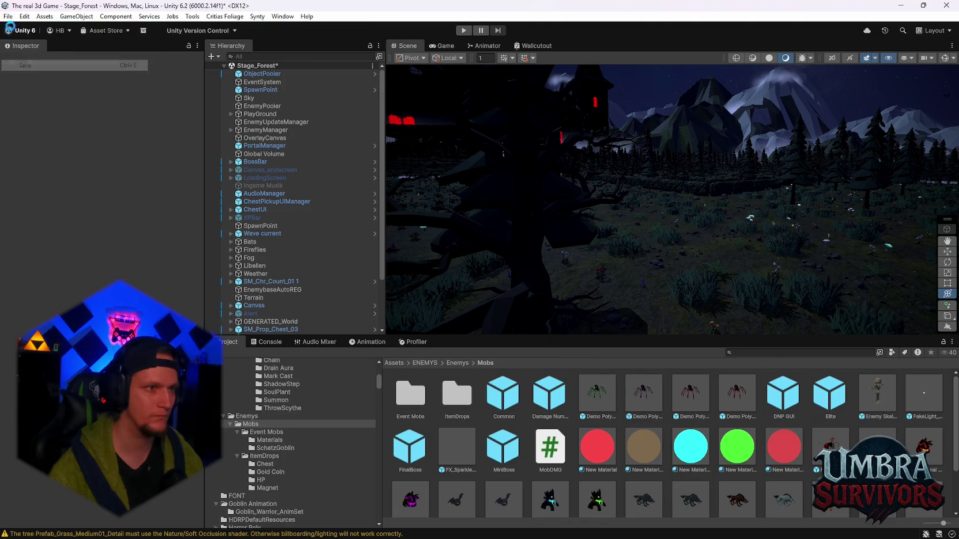
pyautogui.click(7, 16)
# Save the project, then reopen The real 3d Game from Unity Hub
pyautogui.click(34, 125)
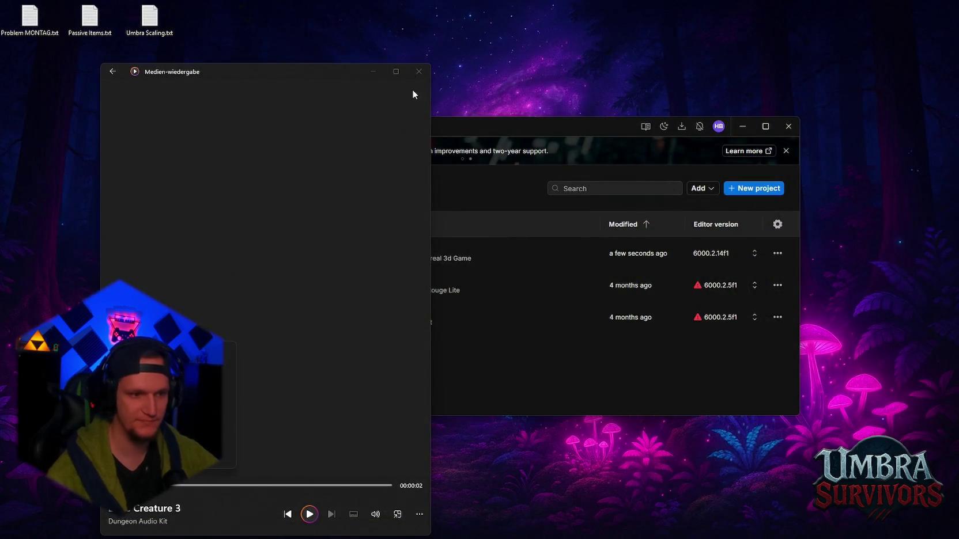
pyautogui.click(441, 252)
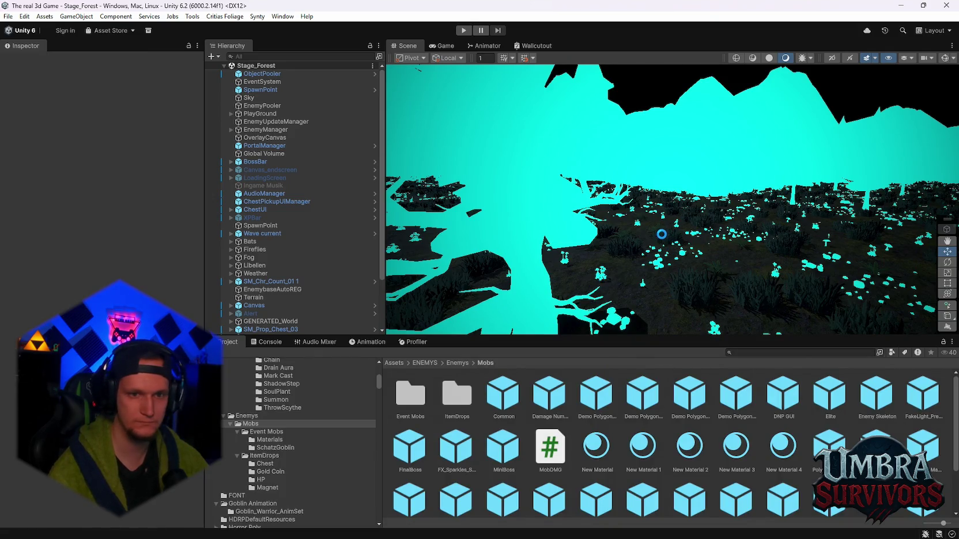
# Turn the view across the forest and save the whole project
pyautogui.moveTo(568, 235)
pyautogui.mouseDown()
pyautogui.moveTo(737, 243)
pyautogui.moveTo(481, 188)
pyautogui.mouseUp()
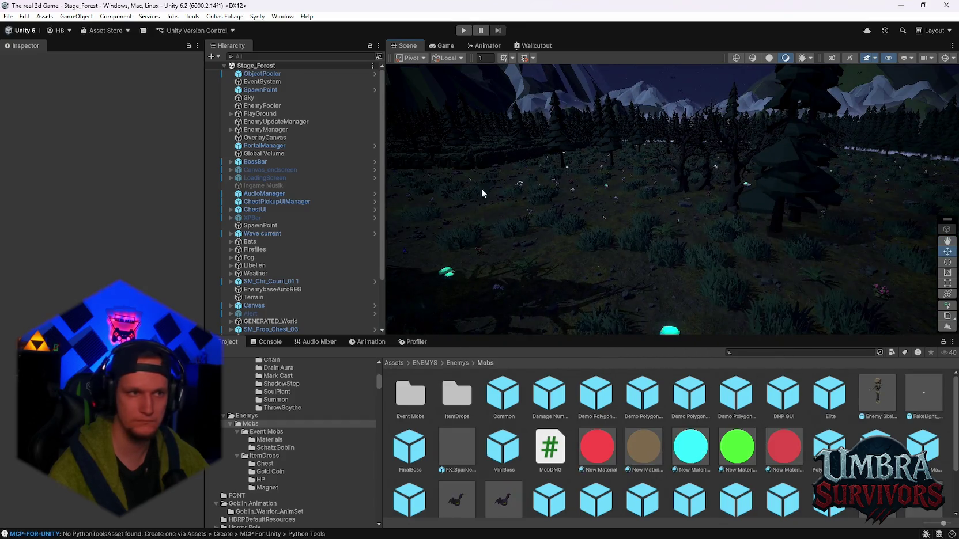
pyautogui.click(7, 17)
pyautogui.click(7, 17)
pyautogui.click(7, 16)
pyautogui.click(10, 125)
# Start a build from Build Profiles and confirm the chosen output folder
pyautogui.click(8, 16)
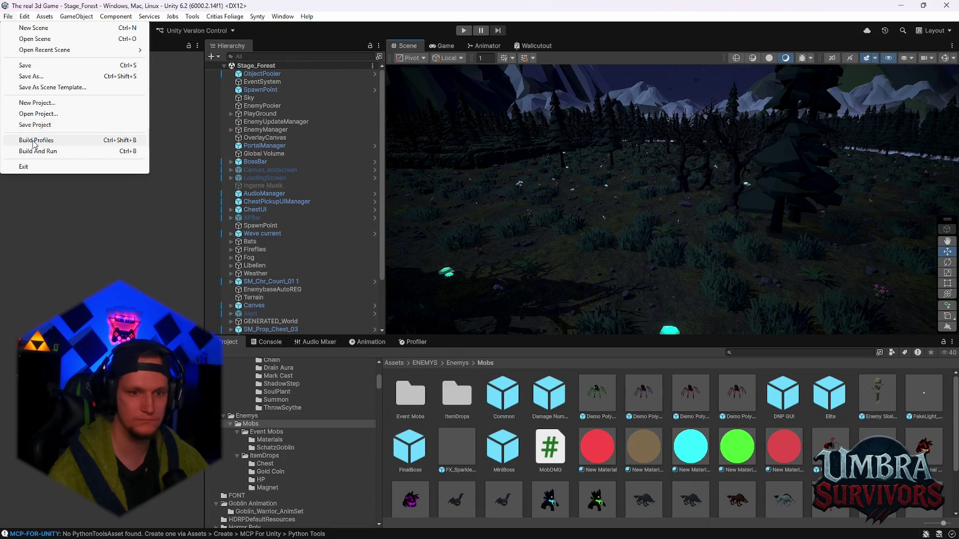
pyautogui.click(34, 141)
pyautogui.click(568, 340)
pyautogui.click(346, 134)
pyautogui.click(573, 305)
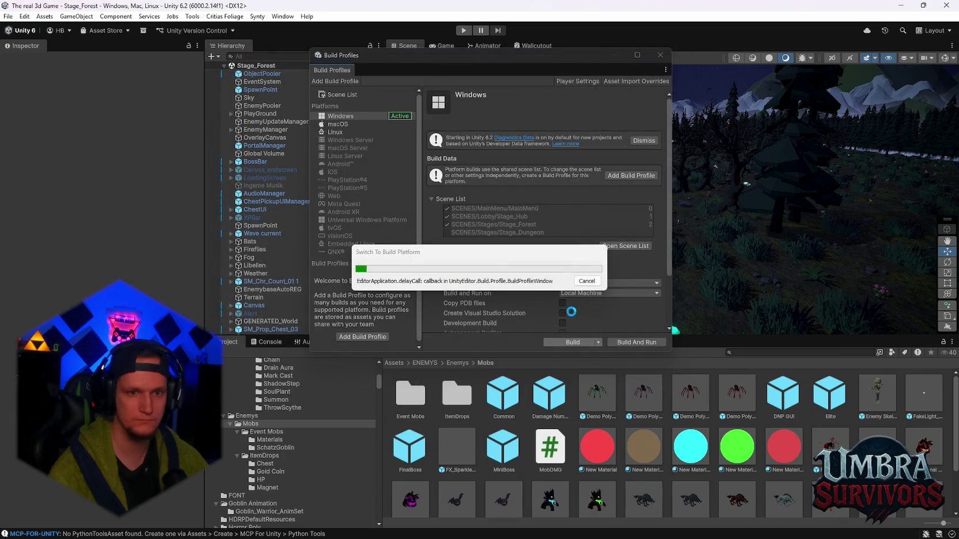
# Select the eight Patch lines in the Notepad notes
pyautogui.moveTo(599, 533)
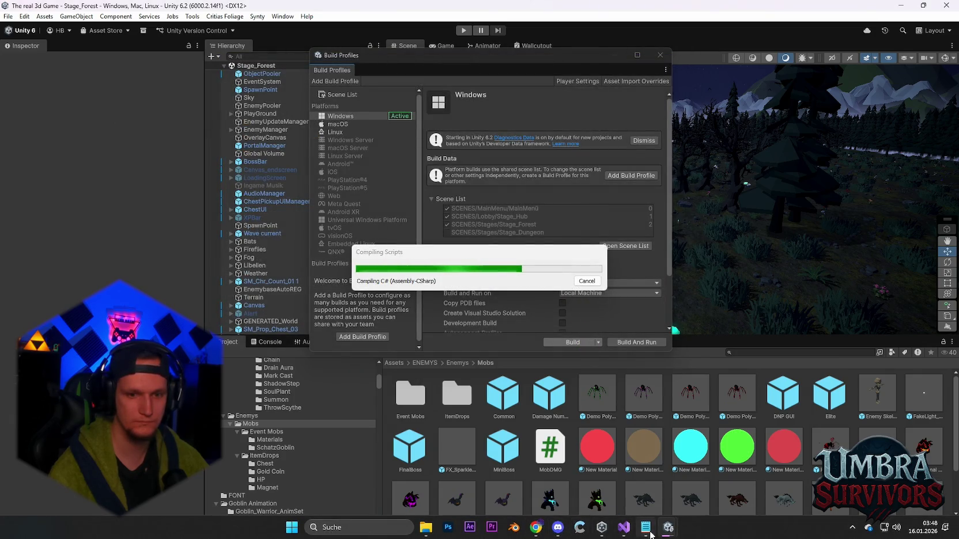
pyautogui.click(645, 527)
pyautogui.moveTo(370, 161)
pyautogui.mouseDown()
pyautogui.moveTo(34, 111)
pyautogui.moveTo(7, 93)
pyautogui.mouseUp()
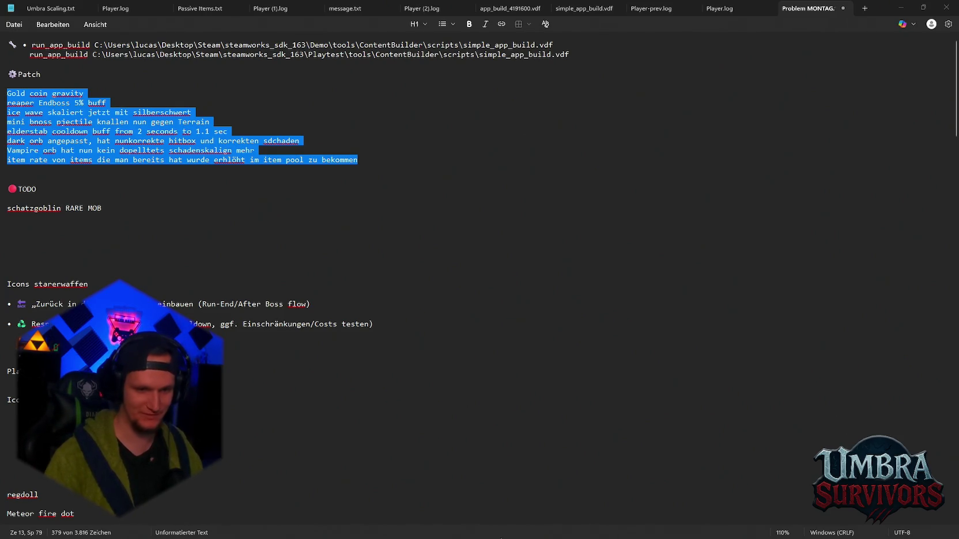
pyautogui.click(565, 531)
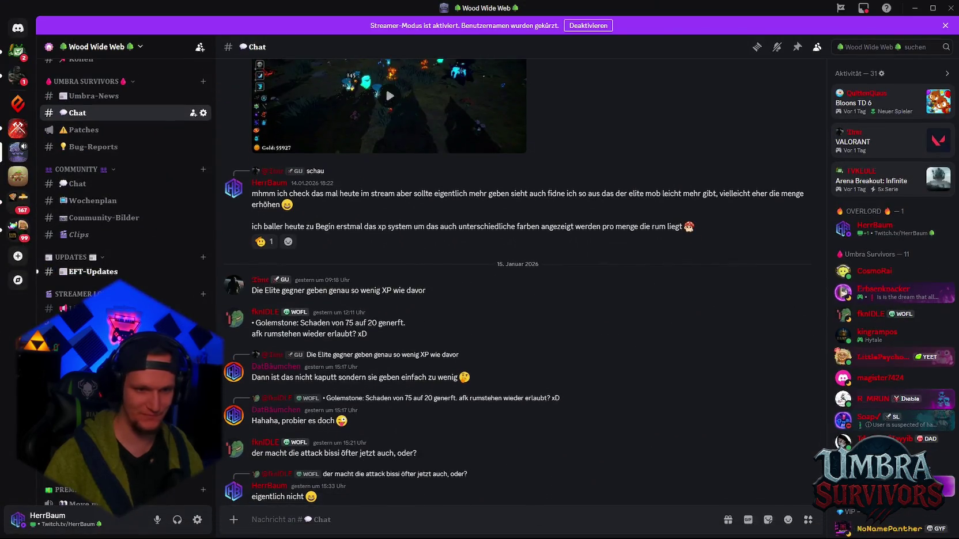
pyautogui.moveTo(602, 527)
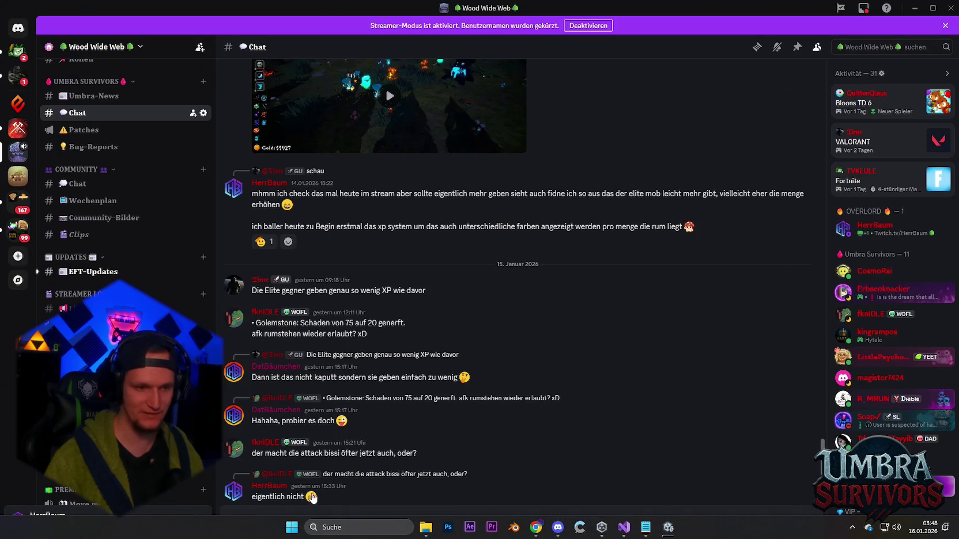
pyautogui.scroll(-3, 271, 304)
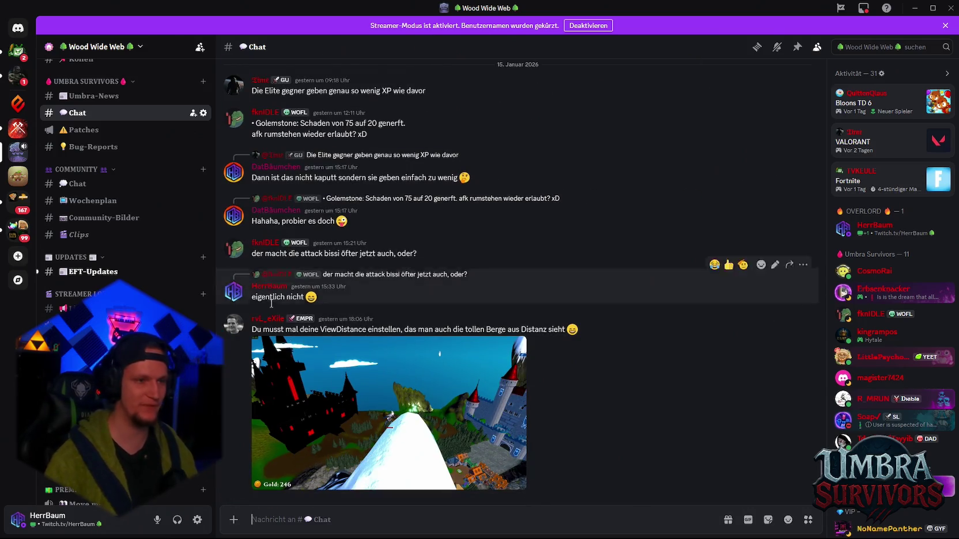
pyautogui.click(97, 137)
pyautogui.write('🛠️ Umbra Survivors — Gold, Boss & Weapon Balance Patch  • Gold Coins: Gravity hinzugefügt – Coins fallen jetzt korrekt und wirken natürlicher. • Reaper Endboss: +5% Buff (insgesamt etwas gefährlicher). • Ice Wave: Skaliert jetzt mit Silberschwert (globaler Damage wirkt sauber mit rein). • Mini-Boss Projektile: Knallen jetzt korrekt gegen Terrain (keine Ghost-Shots mehr durch Wände/Boden). • Elderstab: Cooldown-Buff von 2.0s → 1.1s. • Dark Orb: Angepasst – jetzt korrekte Hitbox und korrekter Schaden. • Vampire Orb: Hat jetzt kein doppeltes Damage-Scaling mehr (Bugfix). • Item Pool: Die Drop-Rate für Items, die du bereits besitzt, wurde erhöht (Builds lassen sich zuverlässiger stacken).')
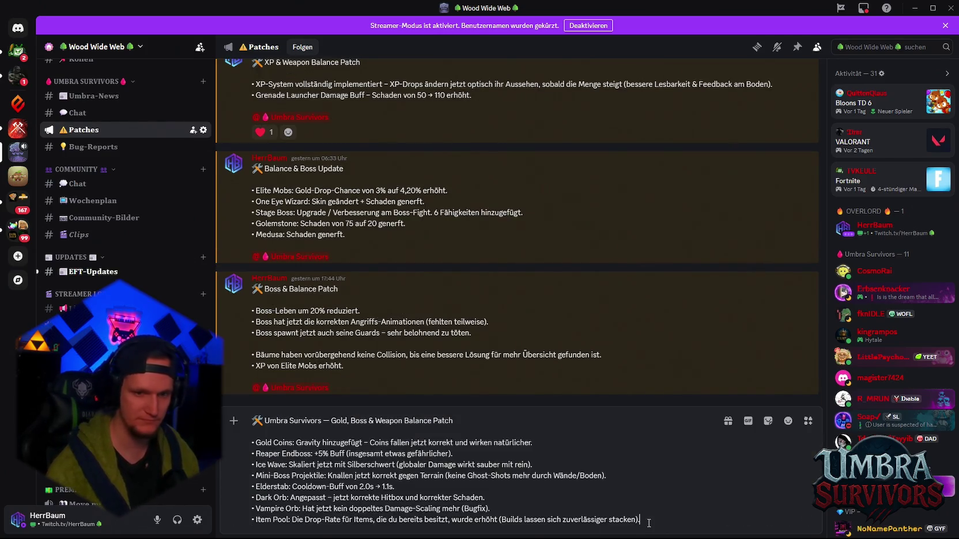
pyautogui.hotkey('shift', 'Return')
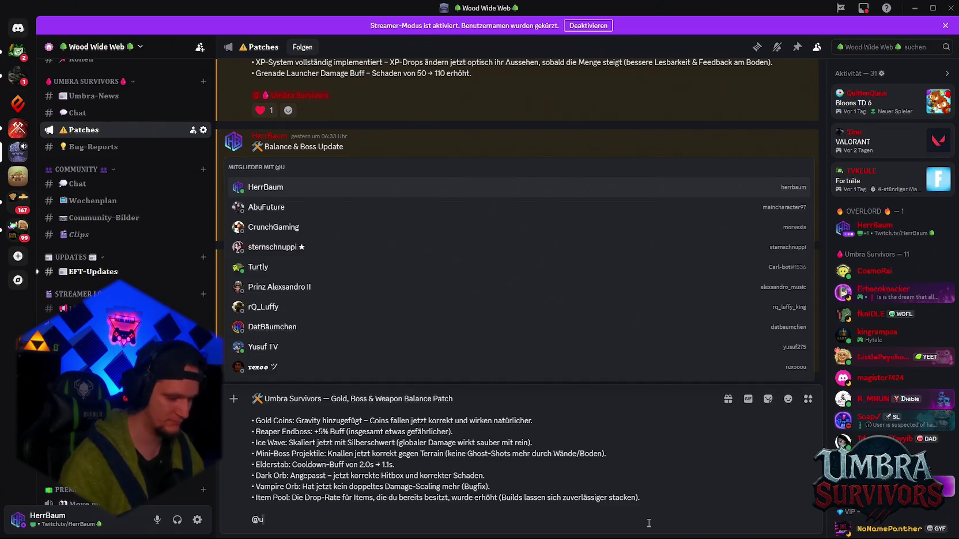
pyautogui.click(369, 372)
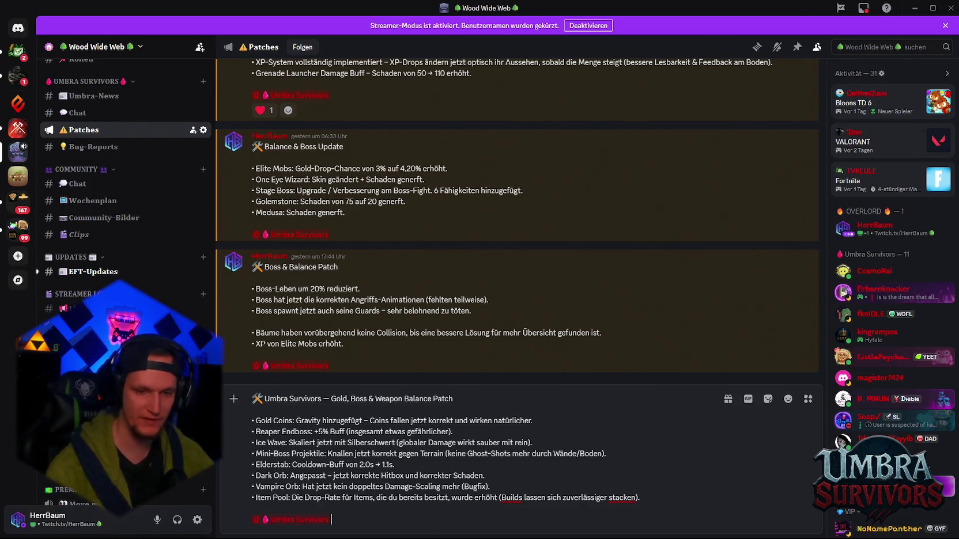
pyautogui.click(646, 530)
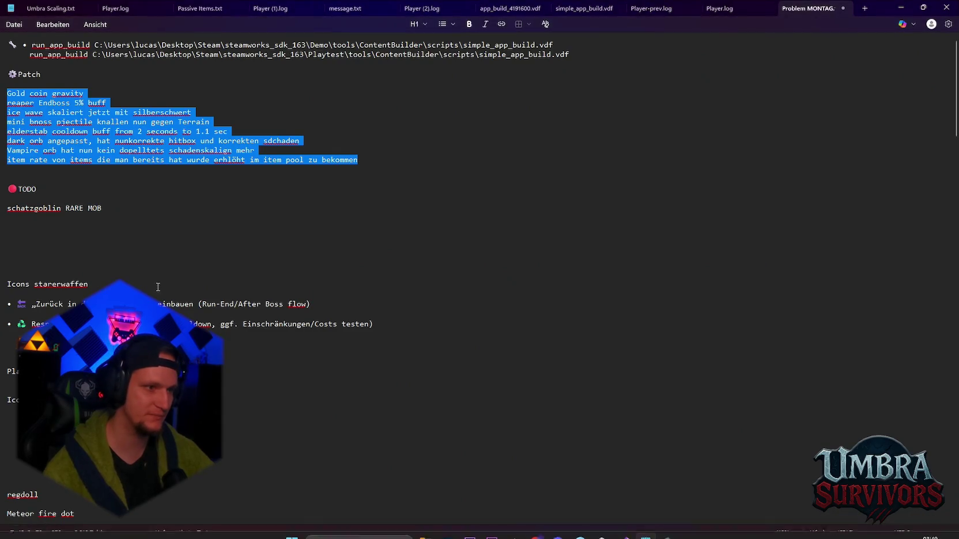
# Add 'lebensanzeige' as a TODO item beneath schatzgoblin RARE MOB
pyautogui.click(109, 226)
pyautogui.scroll(-2, 102, 226)
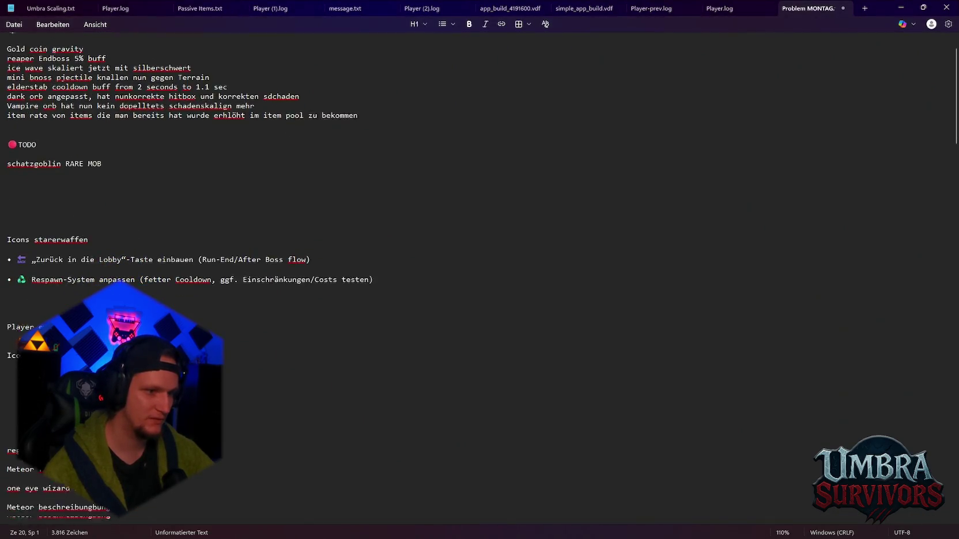
pyautogui.scroll(-3, 102, 226)
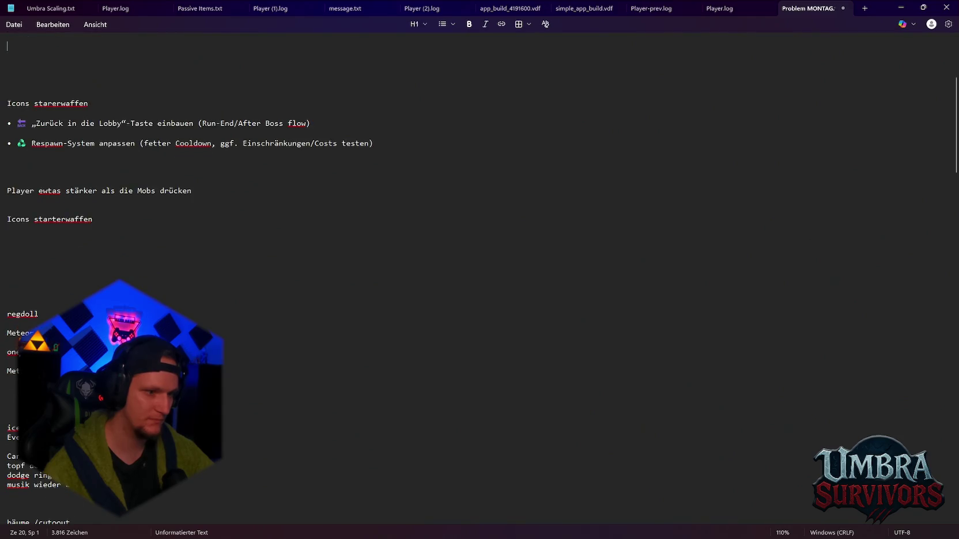
pyautogui.scroll(-2, 102, 226)
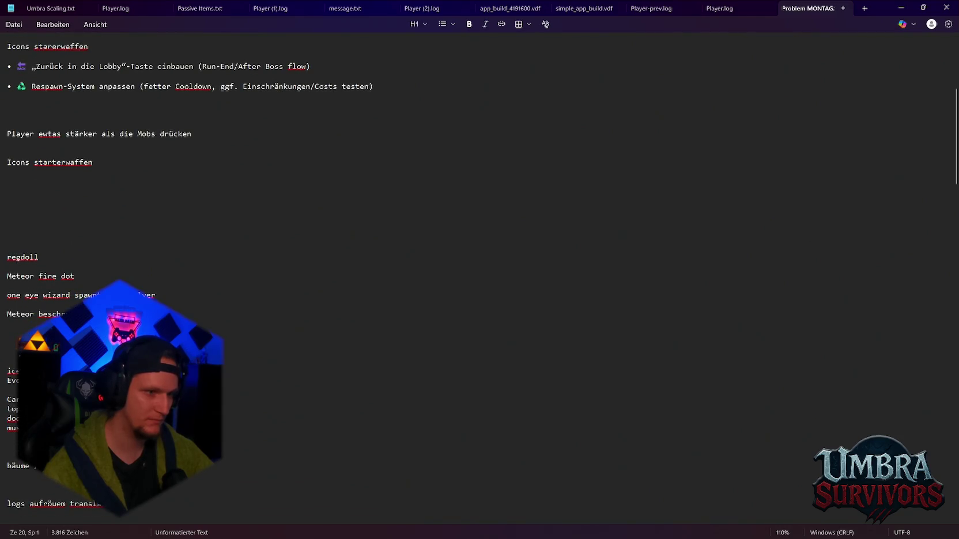
pyautogui.scroll(8, 26, 219)
pyautogui.click(26, 218)
pyautogui.write('ben')
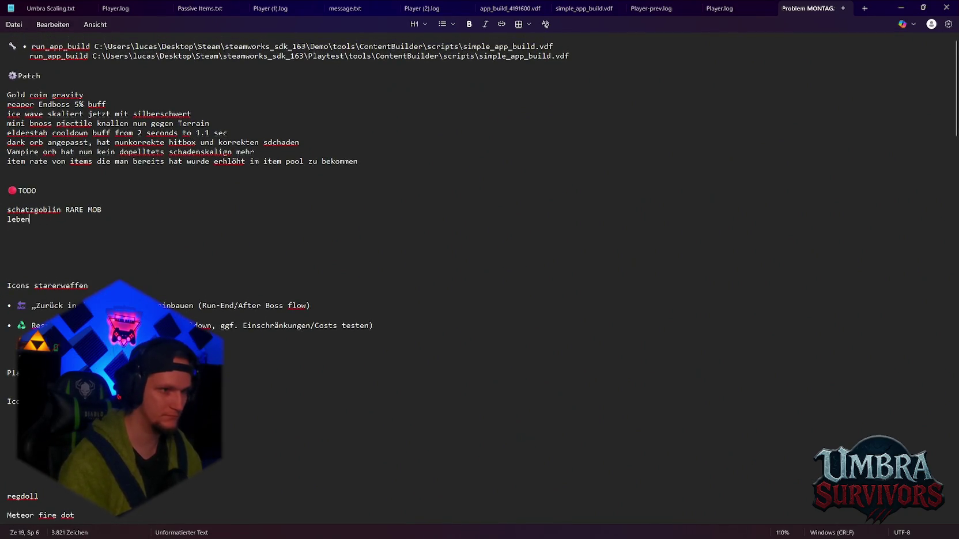
pyautogui.write('sanzeige')
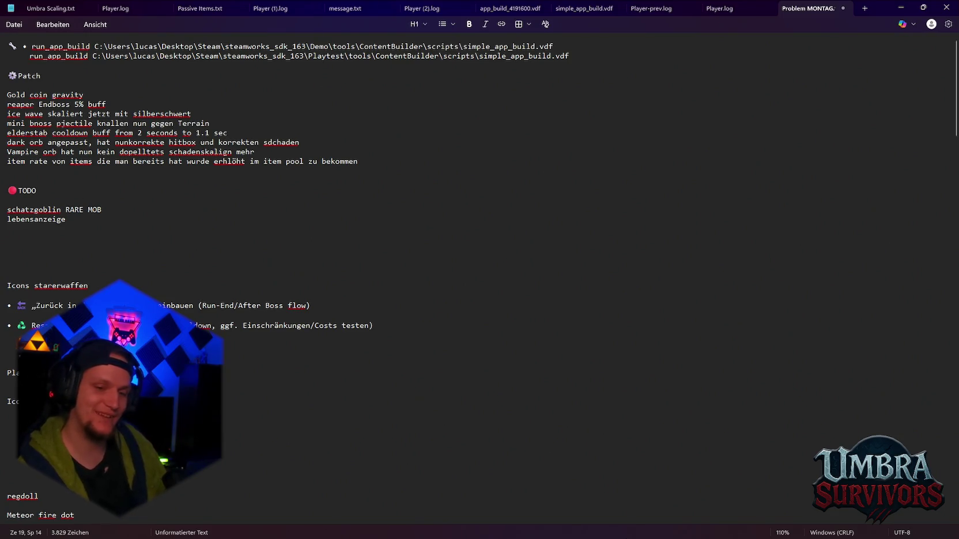
pyautogui.moveTo(667, 527)
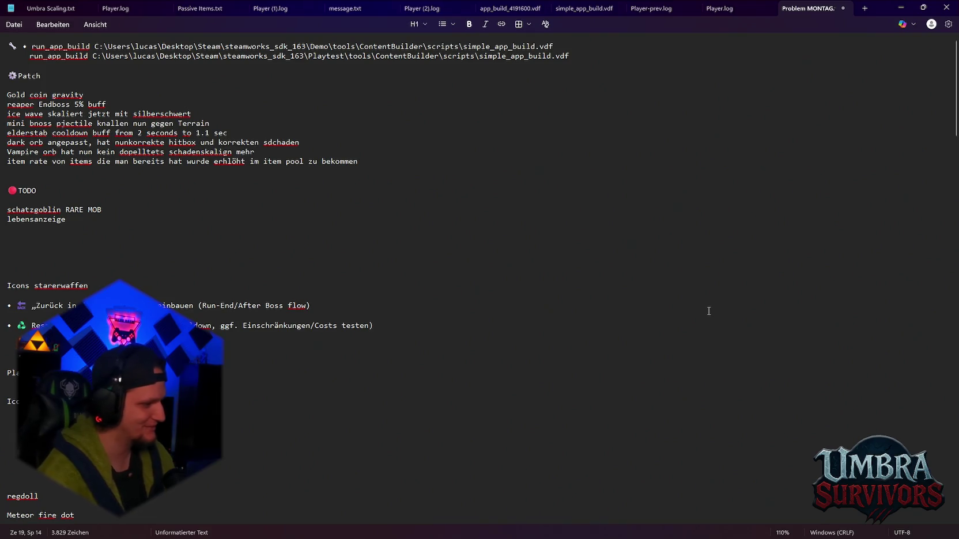
pyautogui.moveTo(553, 536)
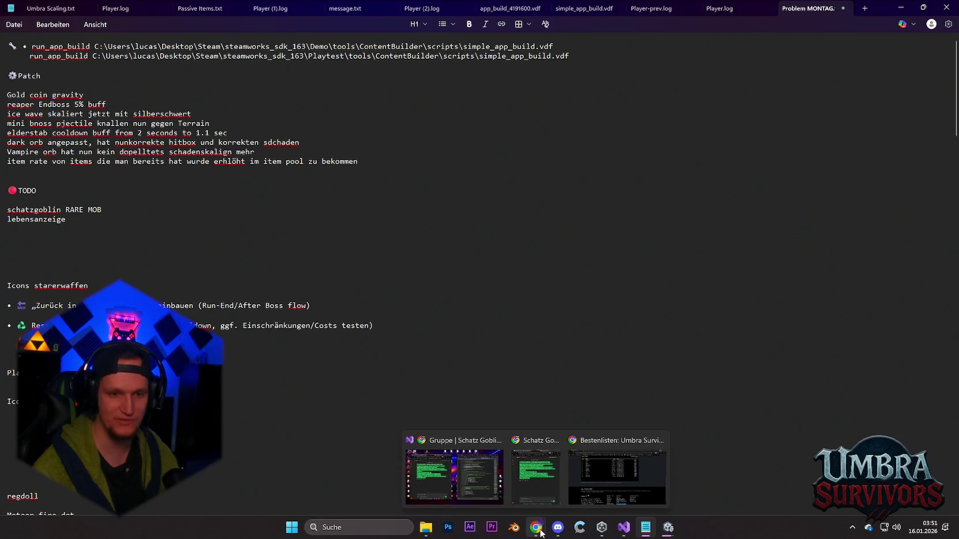
# Insert 'HP' into the Reaper Endboss line so it reads +5% HP Buff
pyautogui.click(558, 529)
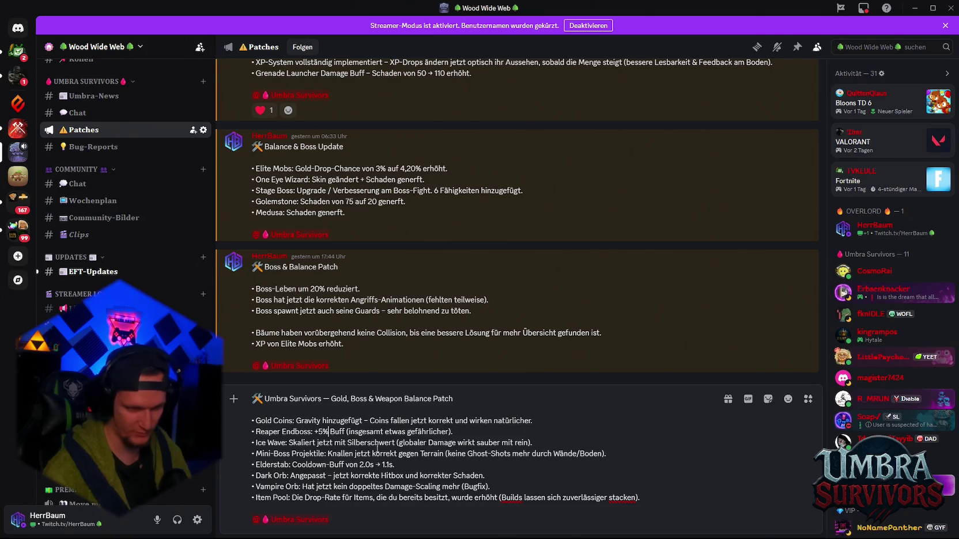
pyautogui.write('HP')
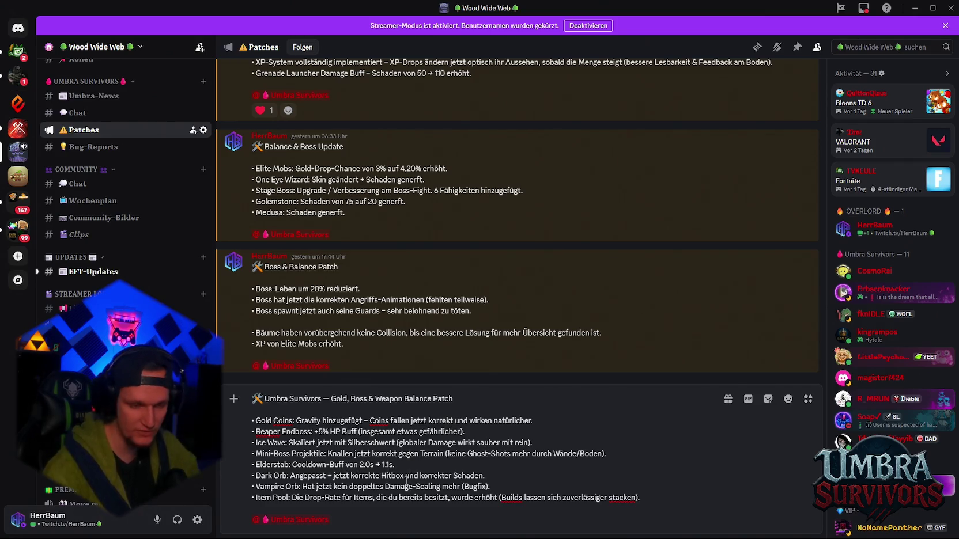
pyautogui.click(646, 527)
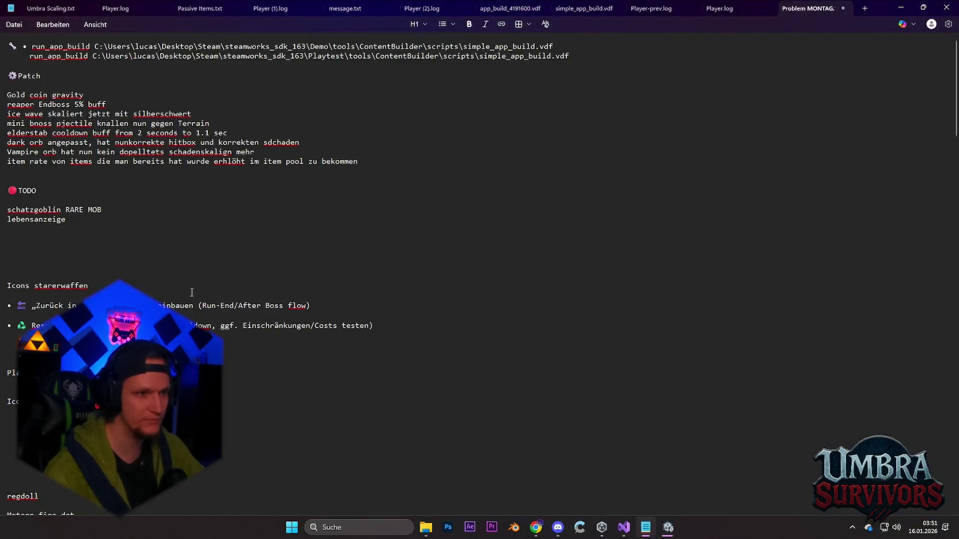
# Add 'geister Collider entfernen' to the TODO list and minimize Notepad
pyautogui.write('geister Collider entfernen')
pyautogui.click(900, 9)
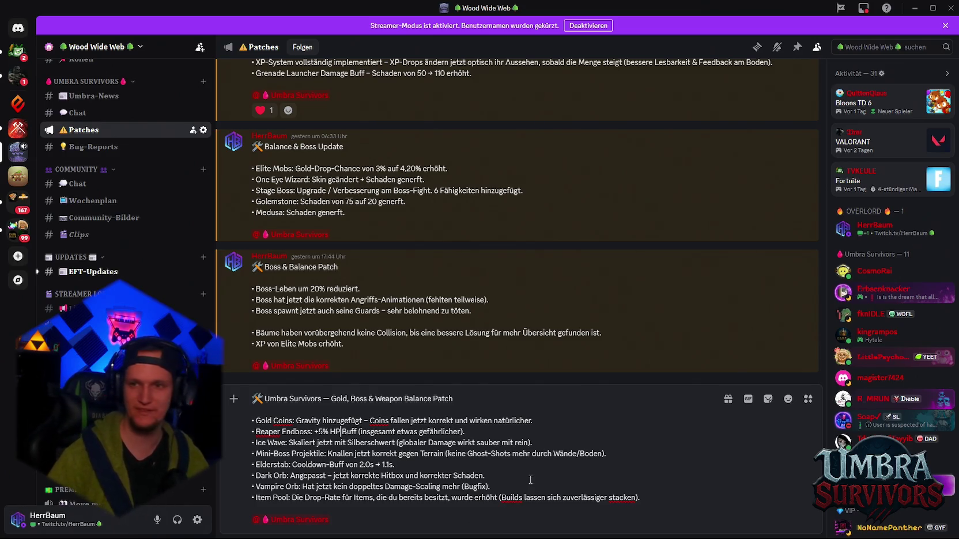
# Check the Incremental Player Build progress via the Unity taskbar preview
pyautogui.click(668, 535)
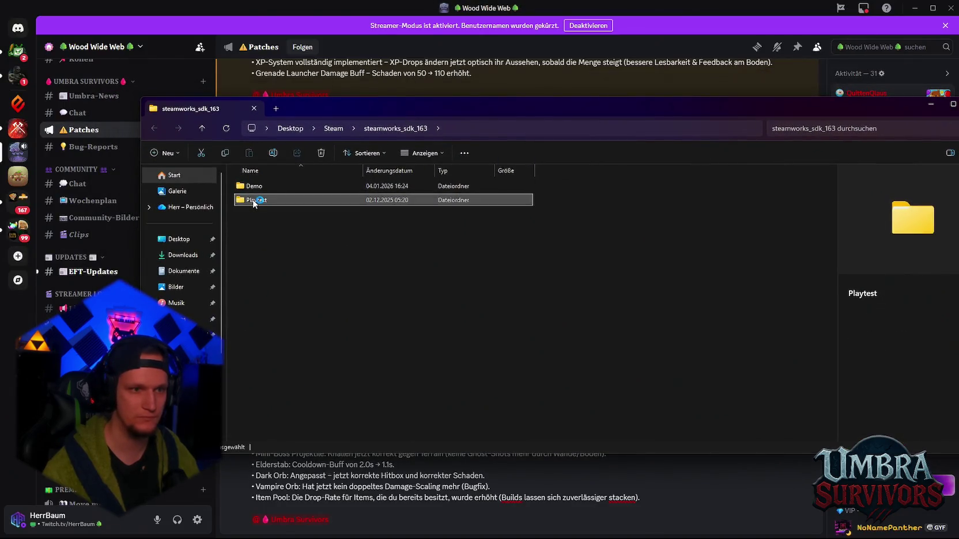
# Launch steamcmd.exe from Playtest > tools > ContentBuilder > builder
pyautogui.doubleClick(239, 193)
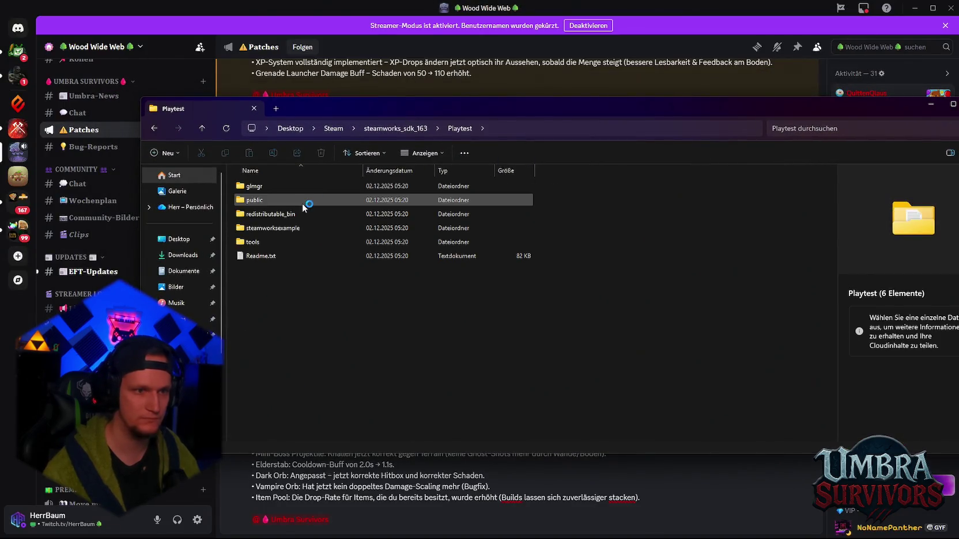
pyautogui.doubleClick(257, 243)
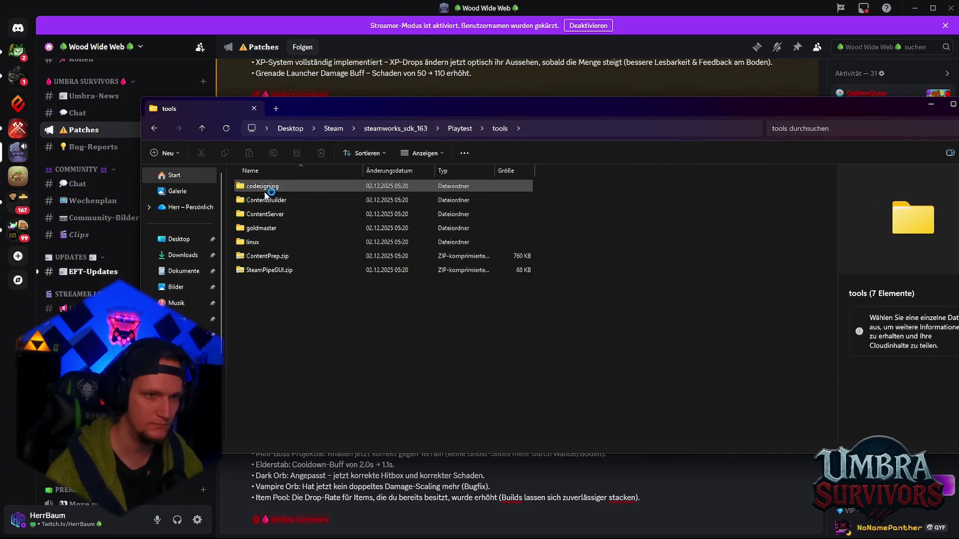
pyautogui.doubleClick(280, 203)
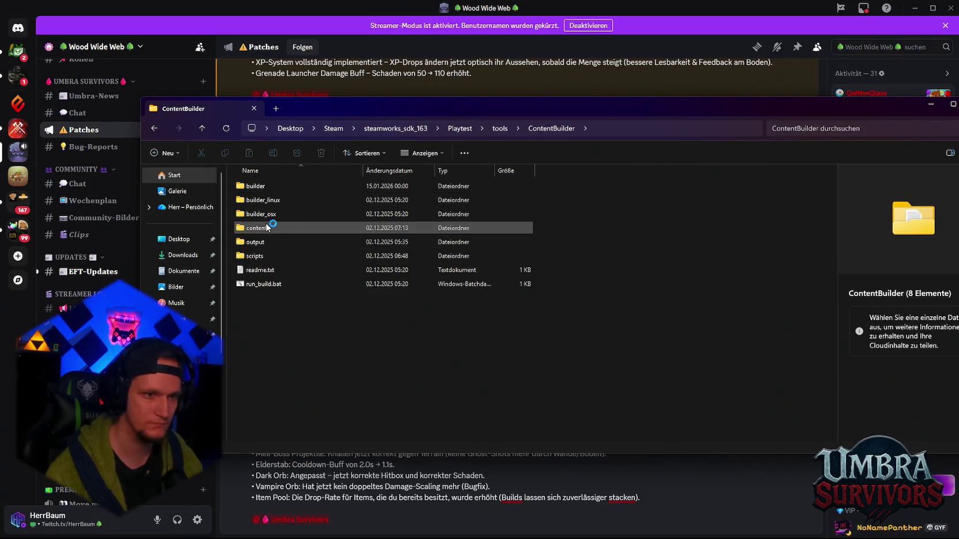
pyautogui.doubleClick(253, 186)
pyautogui.click(263, 425)
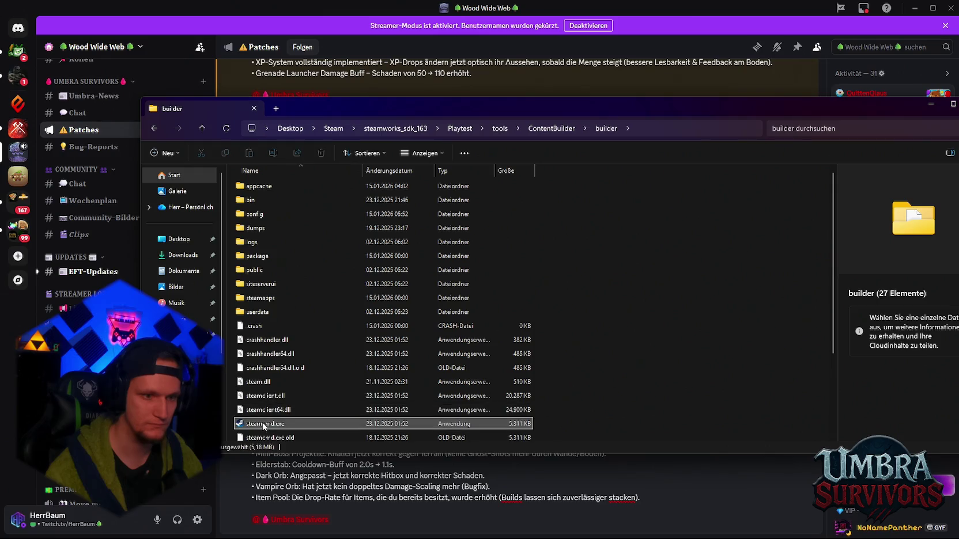
pyautogui.doubleClick(264, 425)
# Open the ContentBuilder content folder and drag the new UmbraSurvivors build files into it
pyautogui.moveTo(249, 127)
pyautogui.mouseDown()
pyautogui.moveTo(225, 258)
pyautogui.moveTo(253, 259)
pyautogui.mouseUp()
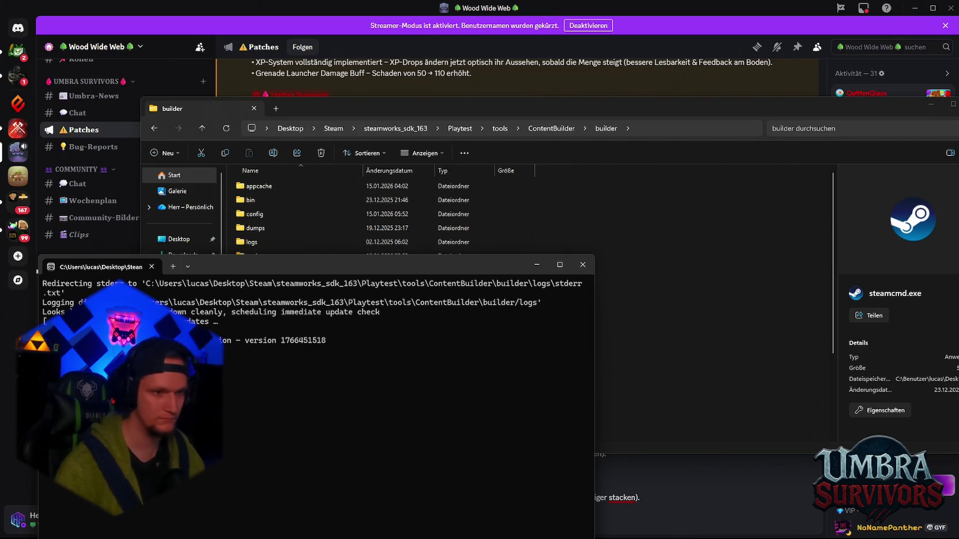
pyautogui.click(434, 110)
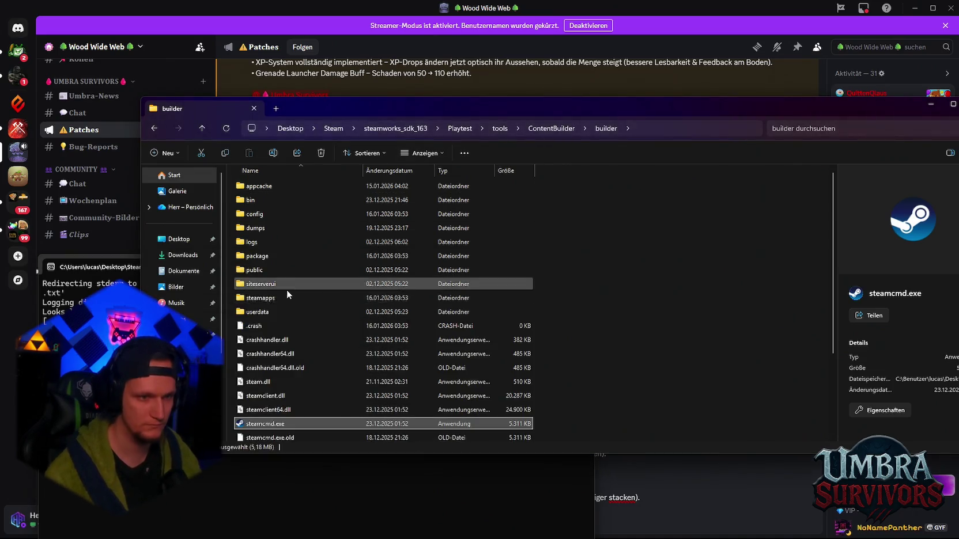
pyautogui.hotkey('alt', 'Left')
pyautogui.doubleClick(267, 228)
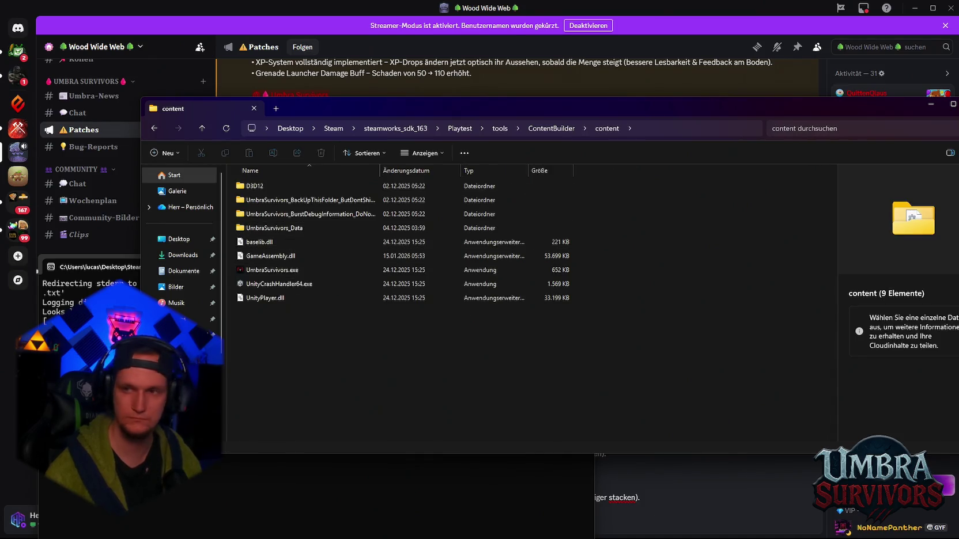
pyautogui.moveTo(958, 346)
pyautogui.mouseDown()
pyautogui.moveTo(541, 331)
pyautogui.moveTo(374, 344)
pyautogui.mouseUp()
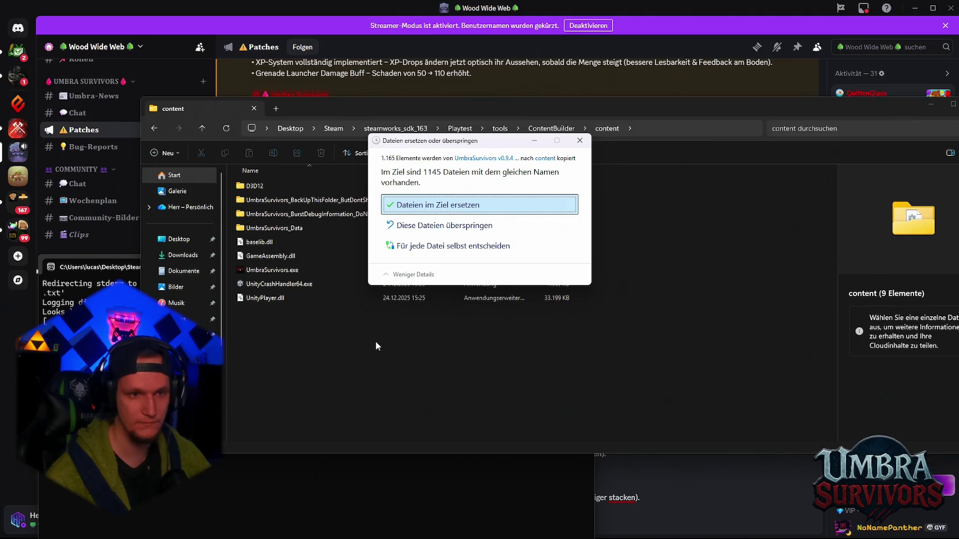
# Replace the content folder's files with the new build and paste the Playtest run_app_build command into steamcmd
pyautogui.click(418, 209)
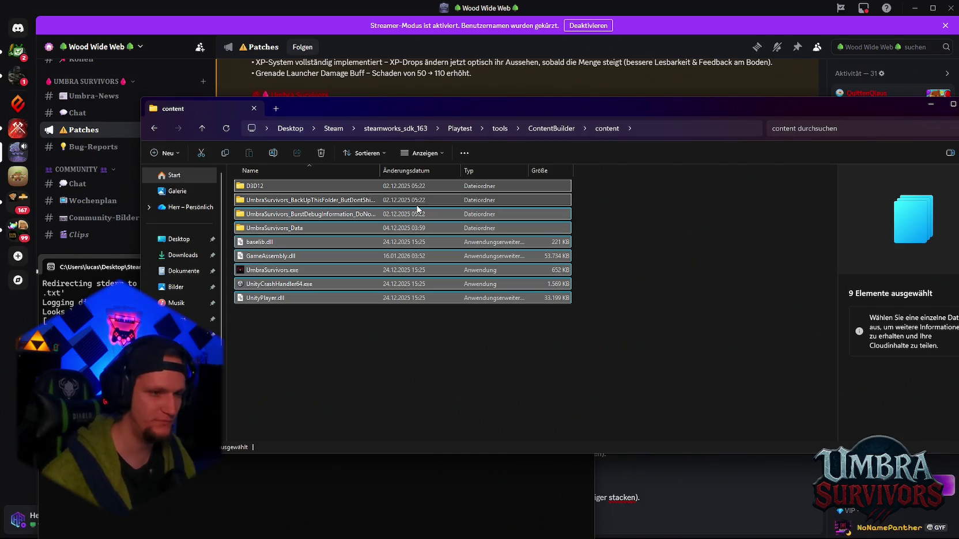
pyautogui.click(403, 359)
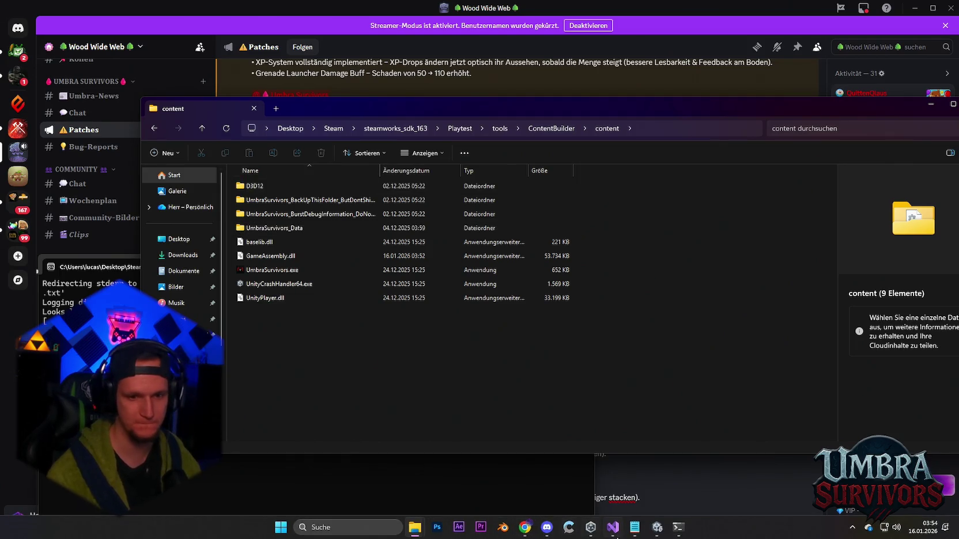
pyautogui.click(640, 534)
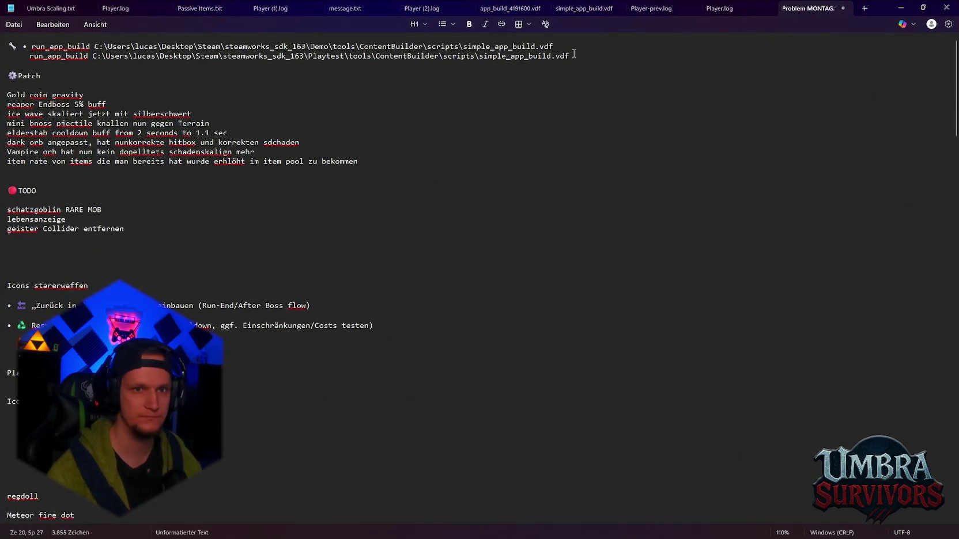
pyautogui.moveTo(570, 56); pyautogui.dragTo(65, 56)
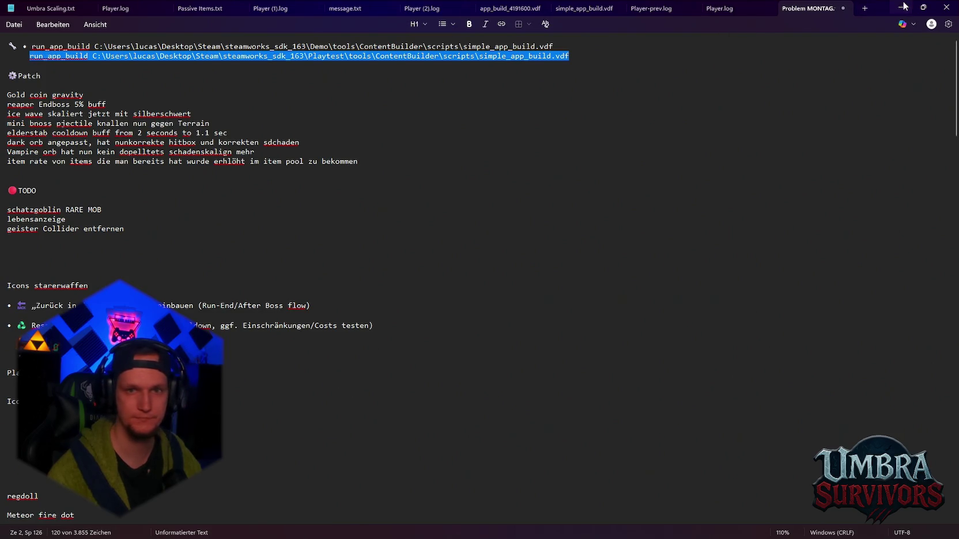
pyautogui.click(903, 7)
pyautogui.hotkey('ctrl', 'v')
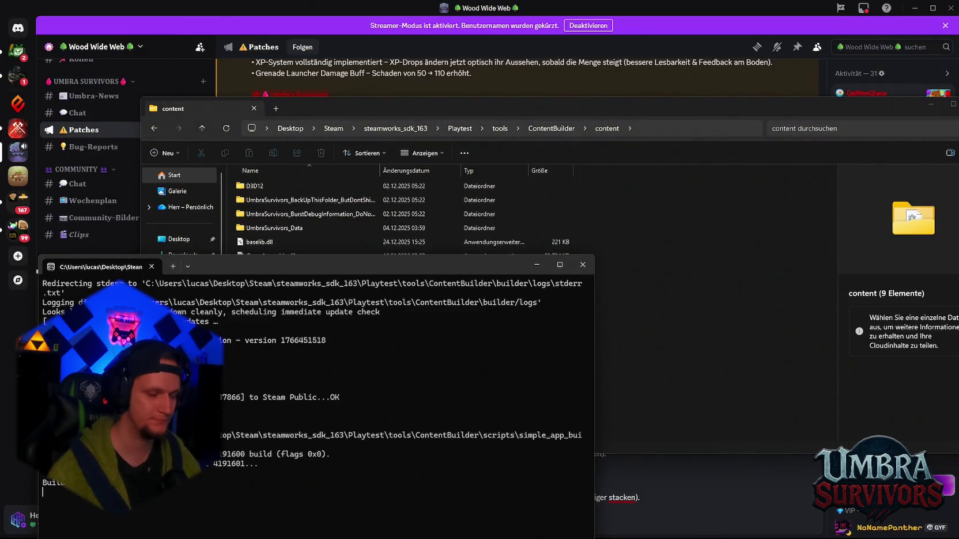
pyautogui.moveTo(546, 525)
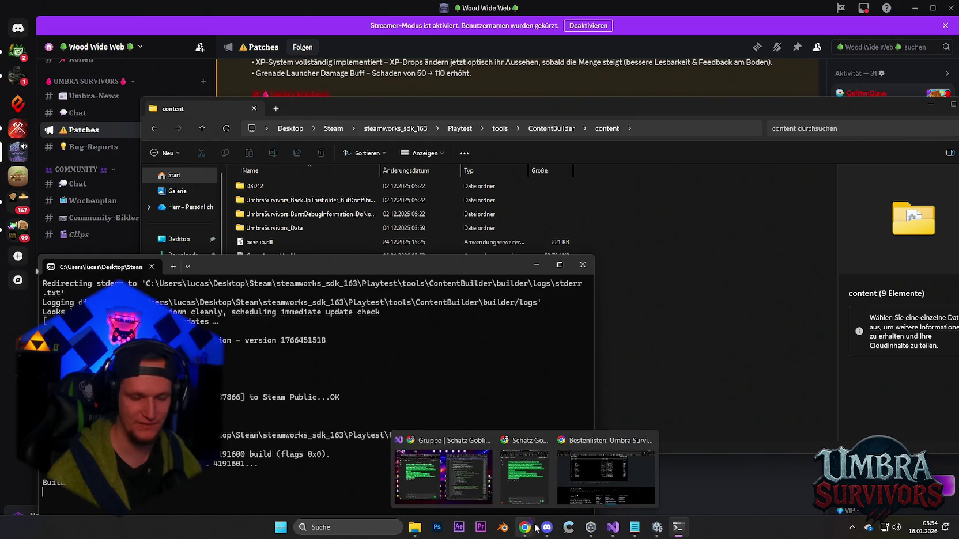
pyautogui.click(662, 532)
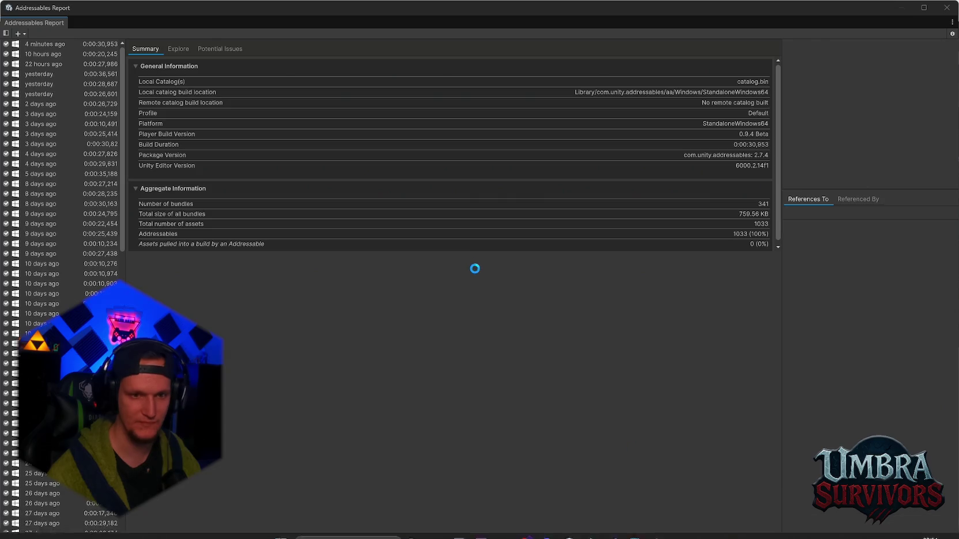
# Place the Chr_Dungeon_GoblinMale_01 prefab from the SchatzGoblin folder into the forest and frame it
pyautogui.click(946, 8)
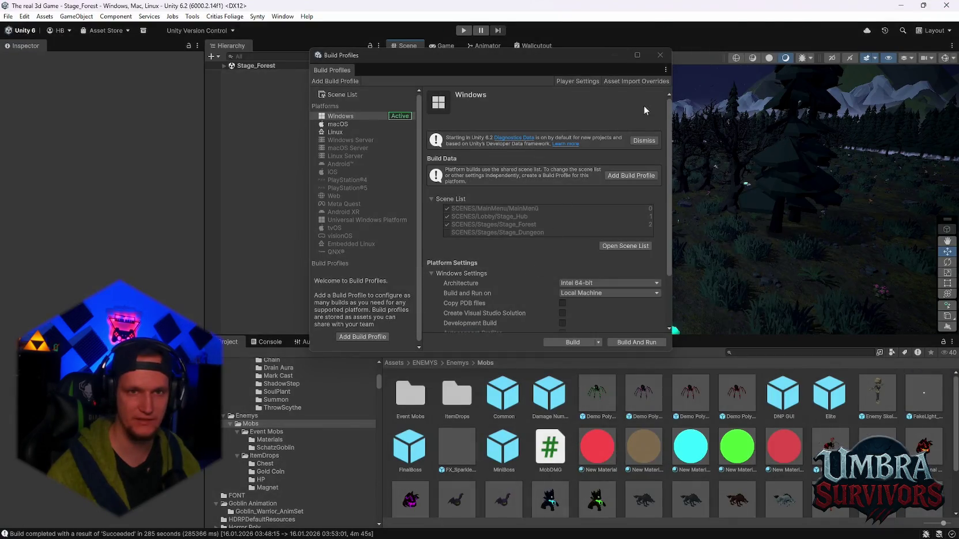
pyautogui.scroll(-3, 576, 234)
pyautogui.scroll(-2, 581, 454)
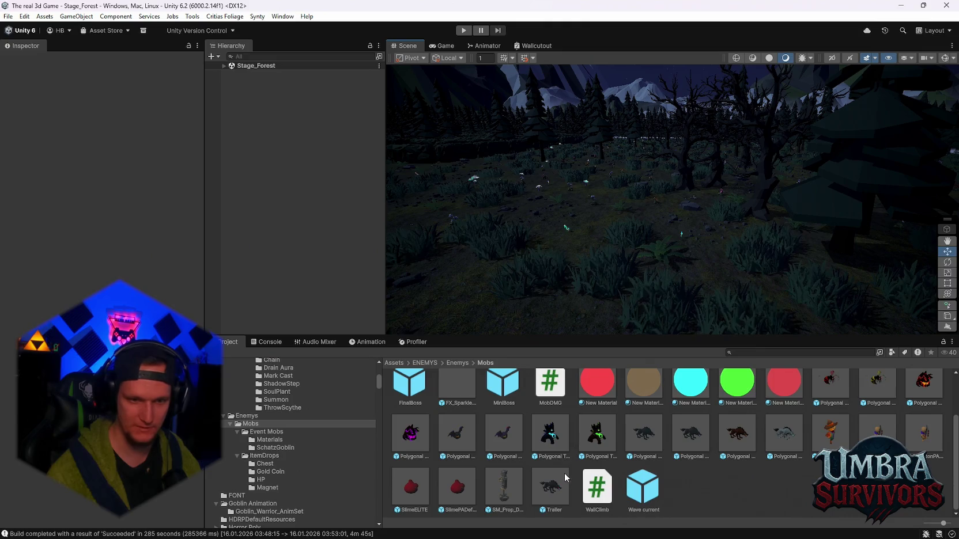
pyautogui.click(278, 448)
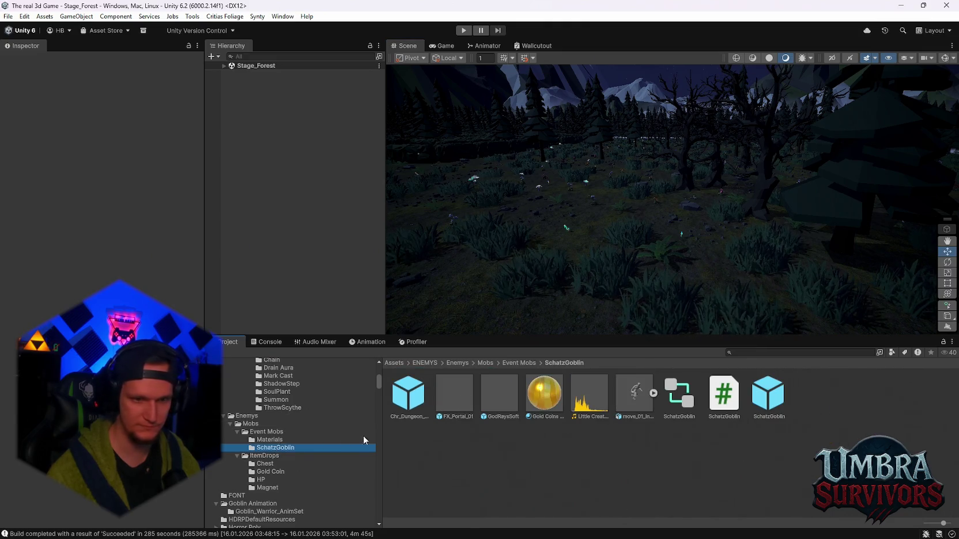
pyautogui.moveTo(486, 390)
pyautogui.mouseDown()
pyautogui.moveTo(547, 305)
pyautogui.moveTo(584, 312)
pyautogui.moveTo(626, 283)
pyautogui.mouseUp()
pyautogui.press('f')
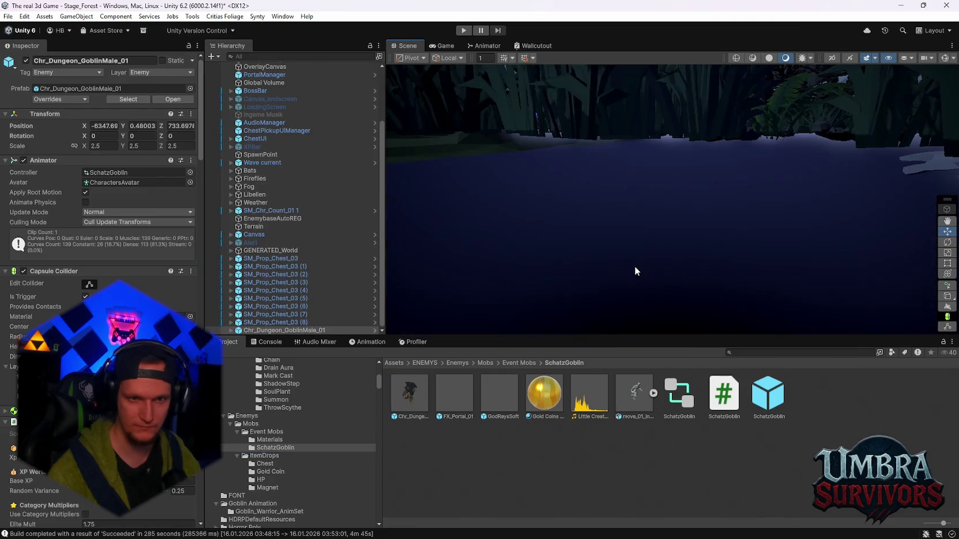
pyautogui.scroll(-3, 635, 262)
pyautogui.scroll(5, 698, 205)
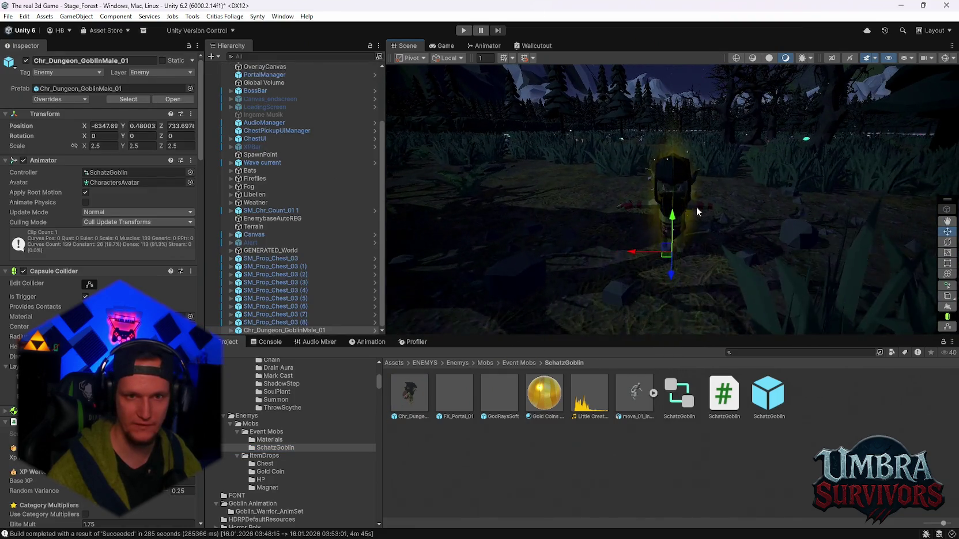
pyautogui.moveTo(756, 204)
pyautogui.mouseDown()
pyautogui.moveTo(484, 232)
pyautogui.moveTo(651, 230)
pyautogui.mouseUp()
pyautogui.moveTo(564, 253)
pyautogui.mouseDown()
pyautogui.moveTo(617, 238)
pyautogui.moveTo(636, 212)
pyautogui.moveTo(680, 215)
pyautogui.moveTo(669, 227)
pyautogui.moveTo(704, 254)
pyautogui.moveTo(682, 272)
pyautogui.moveTo(616, 286)
pyautogui.moveTo(611, 263)
pyautogui.mouseUp()
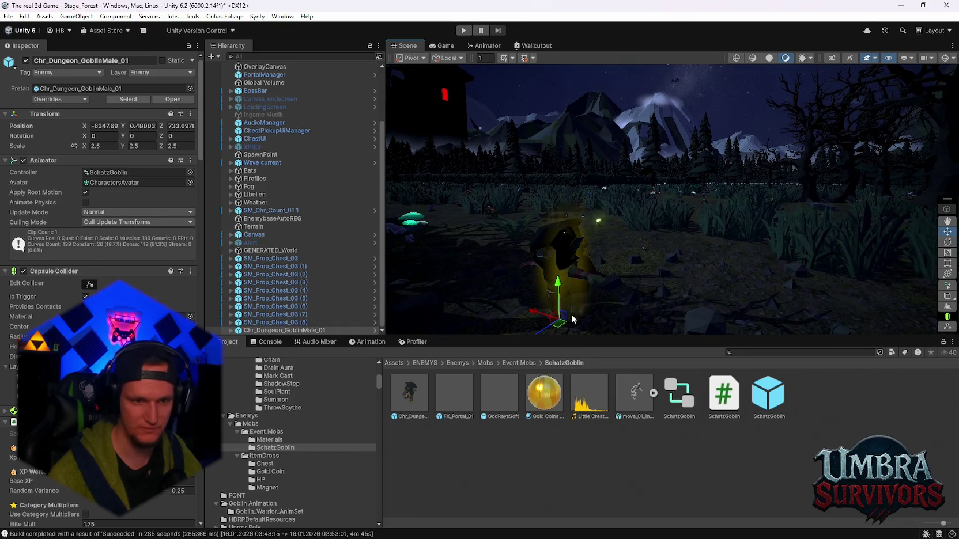
# Search for 'player' and place the MainPlayer prefab in the forest scene
pyautogui.click(772, 352)
pyautogui.write('play')
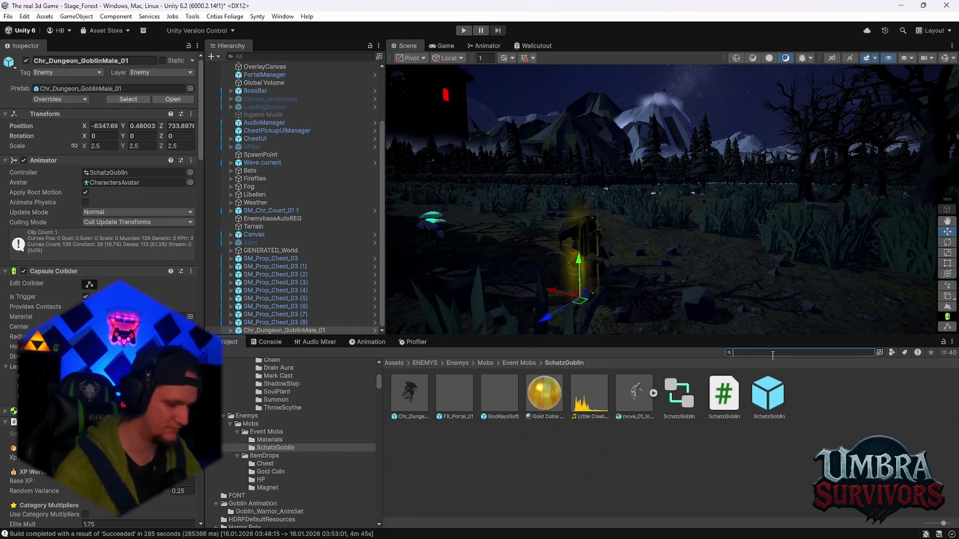
pyautogui.write('er')
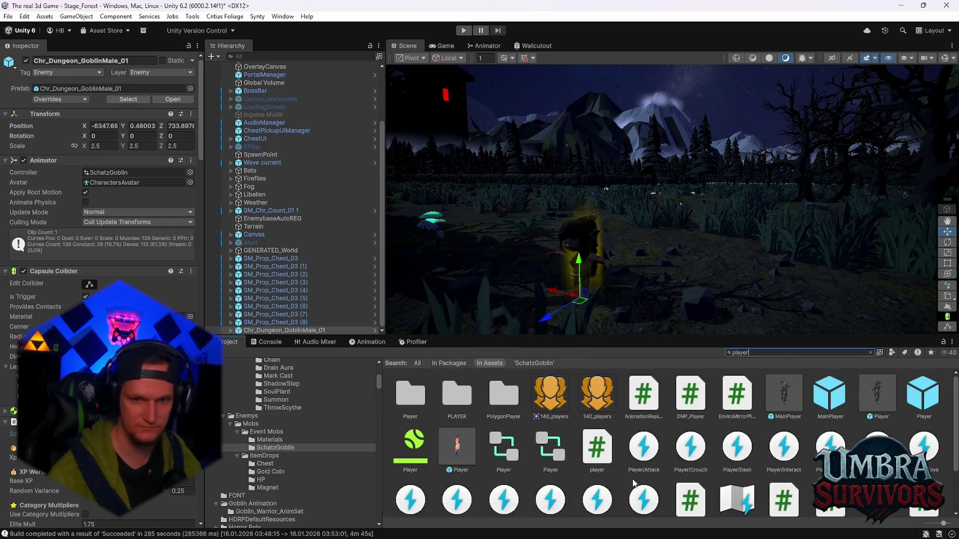
pyautogui.moveTo(830, 394); pyautogui.dragTo(452, 297)
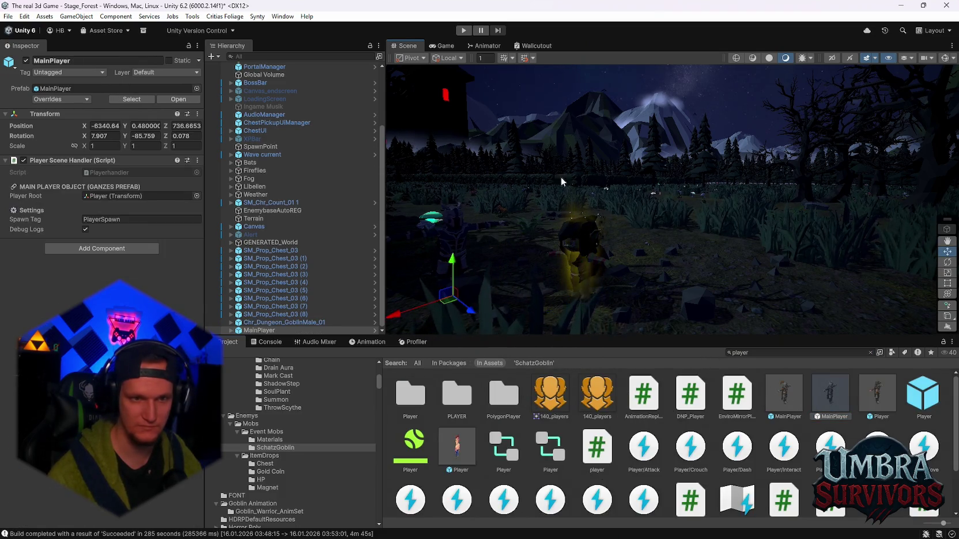
# Play-test the forest level, viewing it from the Scene view toward the castle and forest floor
pyautogui.hotkey('ctrl', 'p')
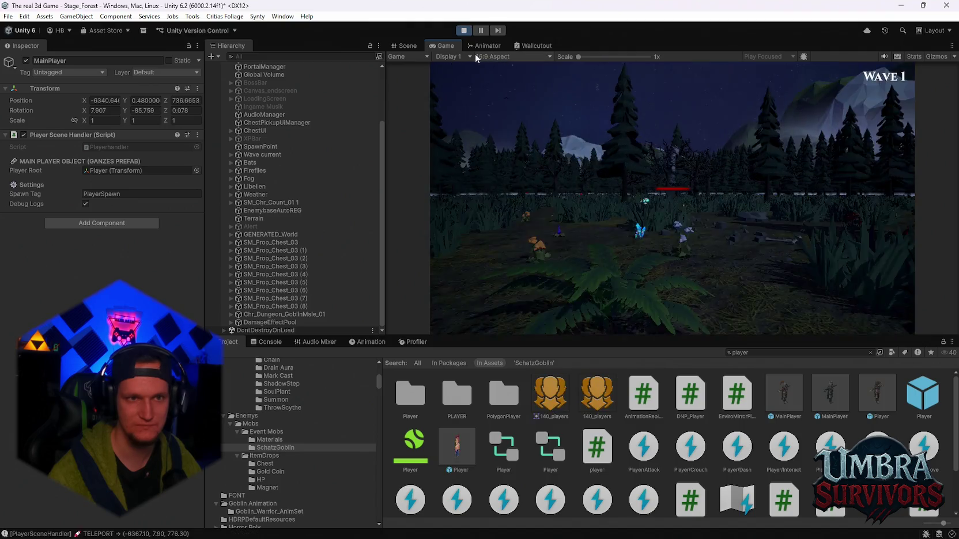
pyautogui.click(409, 45)
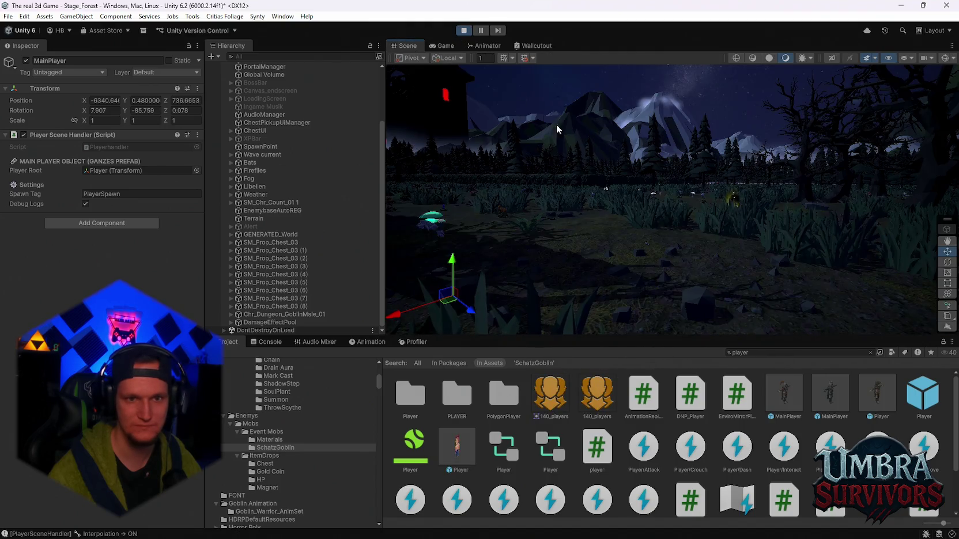
pyautogui.moveTo(667, 275)
pyautogui.mouseDown()
pyautogui.moveTo(662, 222)
pyautogui.moveTo(671, 220)
pyautogui.moveTo(630, 218)
pyautogui.moveTo(644, 227)
pyautogui.moveTo(605, 237)
pyautogui.moveTo(658, 230)
pyautogui.moveTo(571, 239)
pyautogui.moveTo(714, 179)
pyautogui.moveTo(703, 197)
pyautogui.moveTo(612, 211)
pyautogui.moveTo(605, 186)
pyautogui.moveTo(634, 201)
pyautogui.moveTo(690, 201)
pyautogui.moveTo(575, 208)
pyautogui.moveTo(654, 242)
pyautogui.mouseUp()
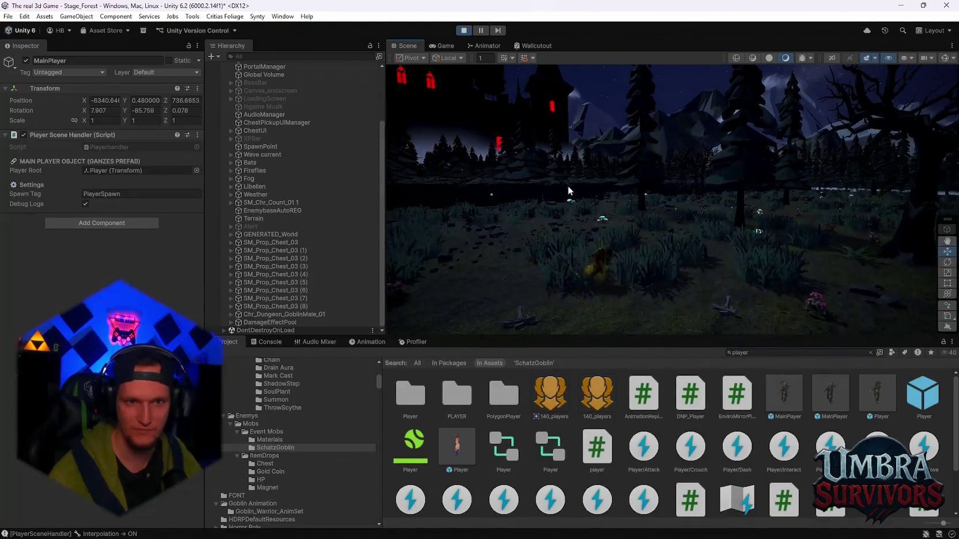
pyautogui.moveTo(614, 207)
pyautogui.mouseDown()
pyautogui.moveTo(517, 215)
pyautogui.moveTo(615, 217)
pyautogui.moveTo(578, 203)
pyautogui.moveTo(552, 203)
pyautogui.moveTo(730, 215)
pyautogui.moveTo(763, 234)
pyautogui.moveTo(747, 222)
pyautogui.moveTo(761, 231)
pyautogui.moveTo(727, 229)
pyautogui.mouseUp()
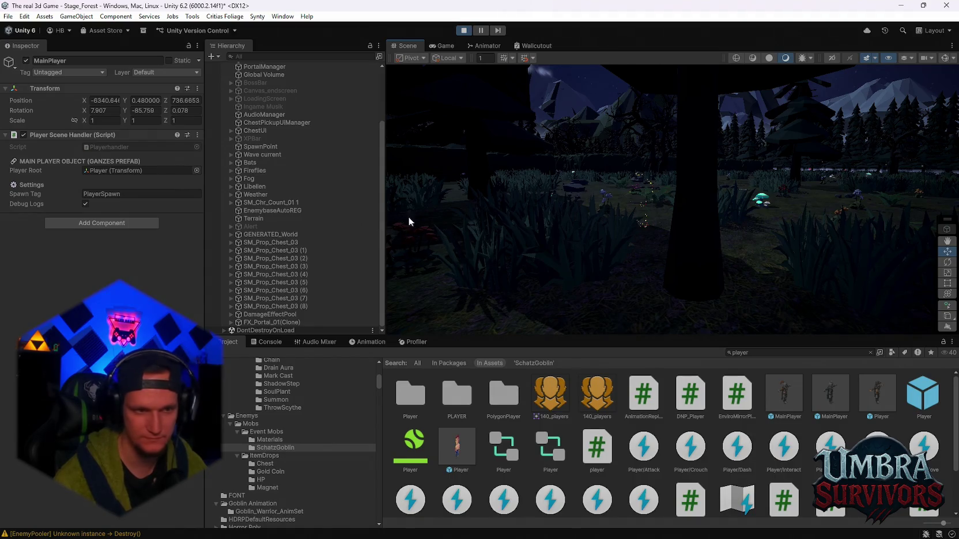
# Select Transparent 2(Clone) and its child SM_Generic_TreeStump_01 in the Hierarchy
pyautogui.click(668, 257)
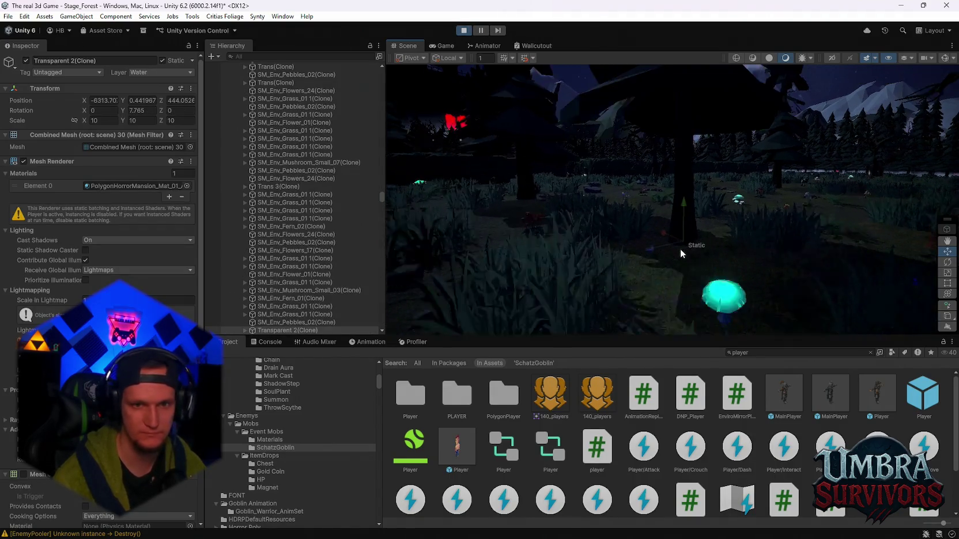
pyautogui.scroll(-5, 313, 270)
pyautogui.click(246, 240)
pyautogui.click(274, 248)
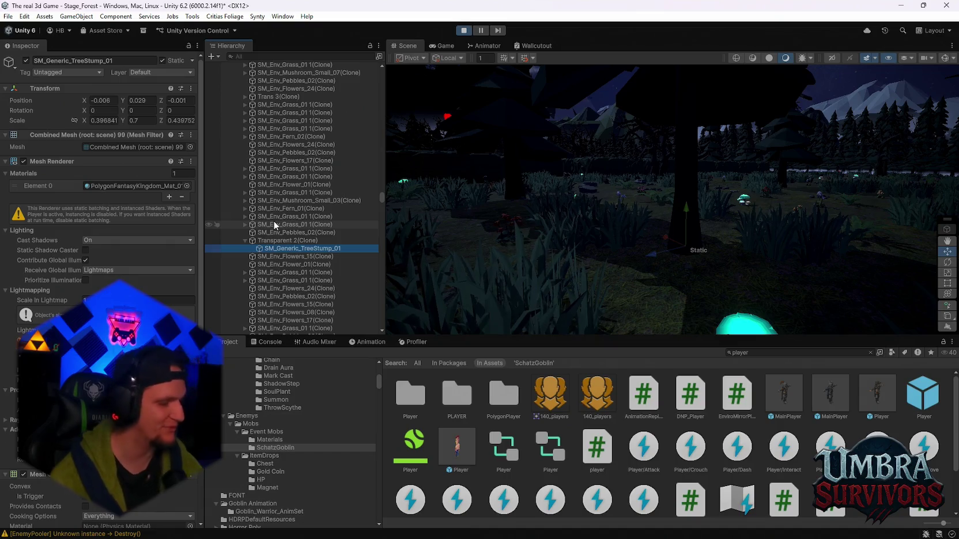
# Fly the Scene view over the forest and mountains, ending on a close-up of a rock
pyautogui.moveTo(596, 272)
pyautogui.mouseDown()
pyautogui.moveTo(594, 283)
pyautogui.moveTo(744, 229)
pyautogui.moveTo(606, 216)
pyautogui.moveTo(656, 223)
pyautogui.mouseUp()
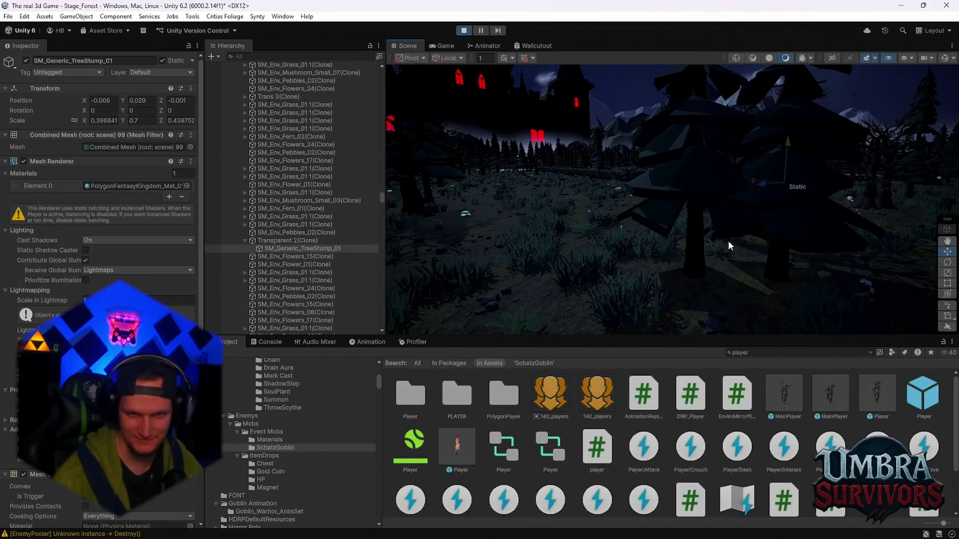
pyautogui.moveTo(726, 229)
pyautogui.mouseDown()
pyautogui.moveTo(694, 140)
pyautogui.moveTo(637, 213)
pyautogui.moveTo(659, 208)
pyautogui.moveTo(606, 221)
pyautogui.moveTo(608, 208)
pyautogui.moveTo(692, 209)
pyautogui.moveTo(644, 209)
pyautogui.moveTo(709, 222)
pyautogui.moveTo(654, 221)
pyautogui.moveTo(709, 206)
pyautogui.moveTo(706, 270)
pyautogui.mouseUp()
pyautogui.moveTo(648, 253)
pyautogui.mouseDown()
pyautogui.moveTo(707, 225)
pyautogui.moveTo(659, 220)
pyautogui.moveTo(630, 238)
pyautogui.moveTo(410, 238)
pyautogui.mouseUp()
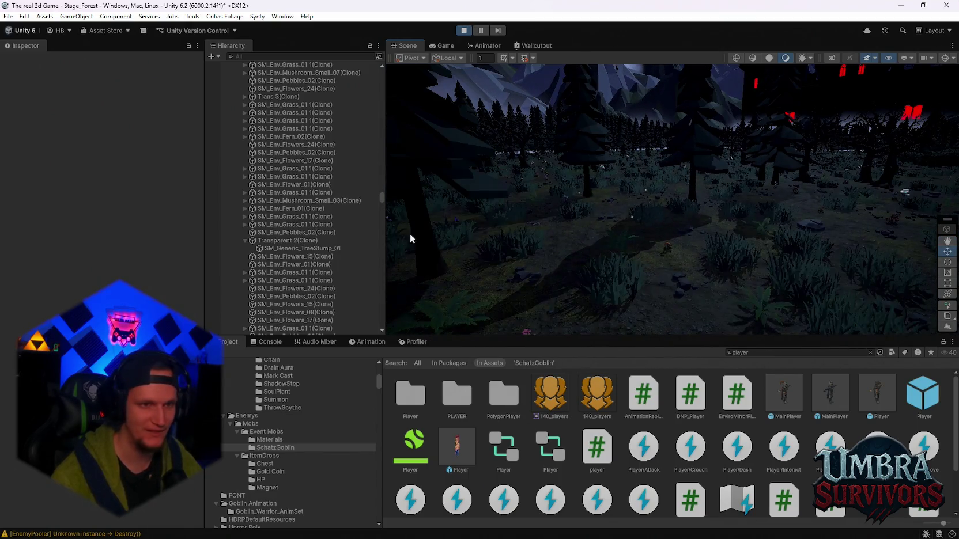
pyautogui.moveTo(380, 198); pyautogui.dragTo(376, 340)
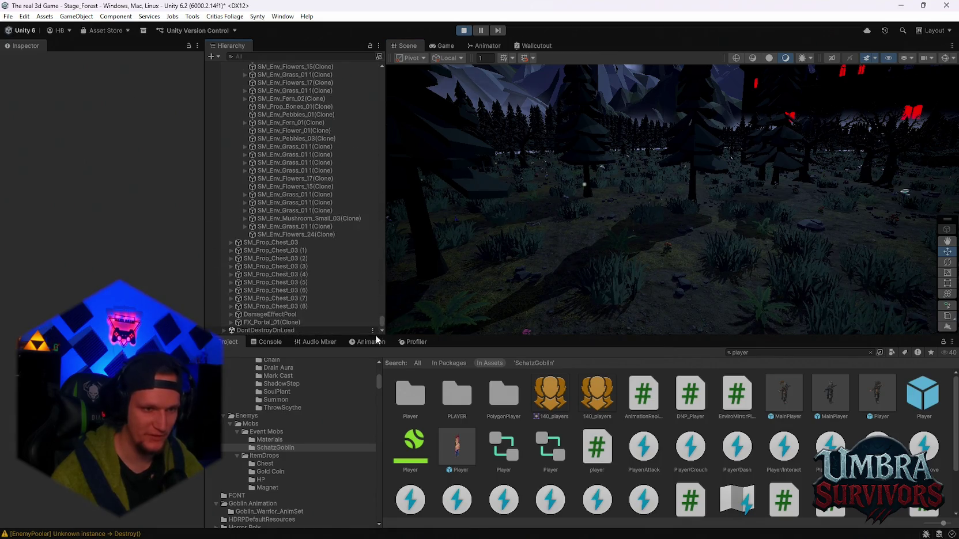
pyautogui.moveTo(648, 258)
pyautogui.mouseDown()
pyautogui.moveTo(542, 240)
pyautogui.moveTo(516, 269)
pyautogui.moveTo(648, 254)
pyautogui.moveTo(662, 192)
pyautogui.moveTo(604, 286)
pyautogui.moveTo(653, 268)
pyautogui.moveTo(608, 276)
pyautogui.moveTo(701, 247)
pyautogui.moveTo(864, 215)
pyautogui.moveTo(643, 228)
pyautogui.moveTo(705, 196)
pyautogui.moveTo(736, 167)
pyautogui.mouseUp()
pyautogui.moveTo(682, 192); pyautogui.dragTo(679, 276)
pyautogui.moveTo(518, 260)
pyautogui.mouseDown()
pyautogui.moveTo(537, 247)
pyautogui.moveTo(419, 158)
pyautogui.mouseUp()
# Stop play mode, select the placed goblin, and open File > Open Recent Scene
pyautogui.click(464, 30)
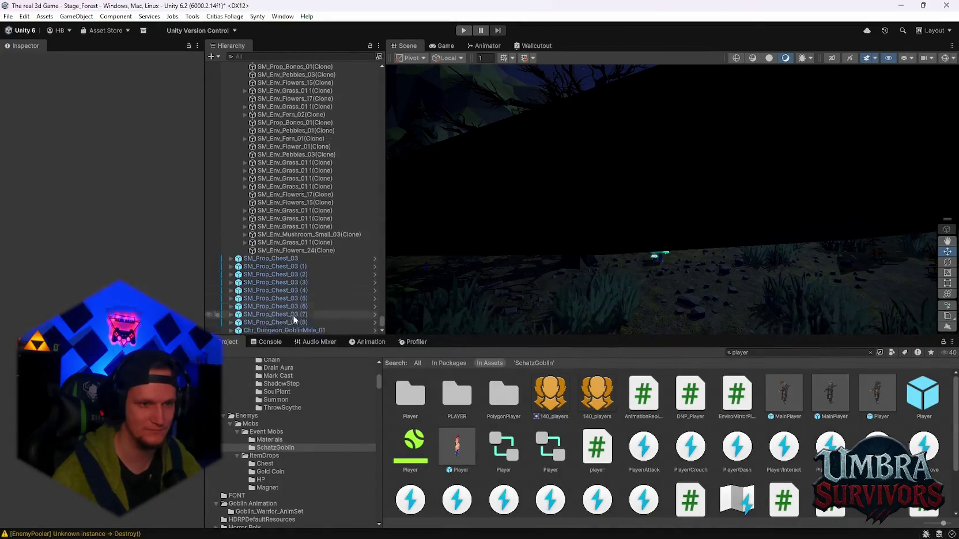
pyautogui.click(271, 324)
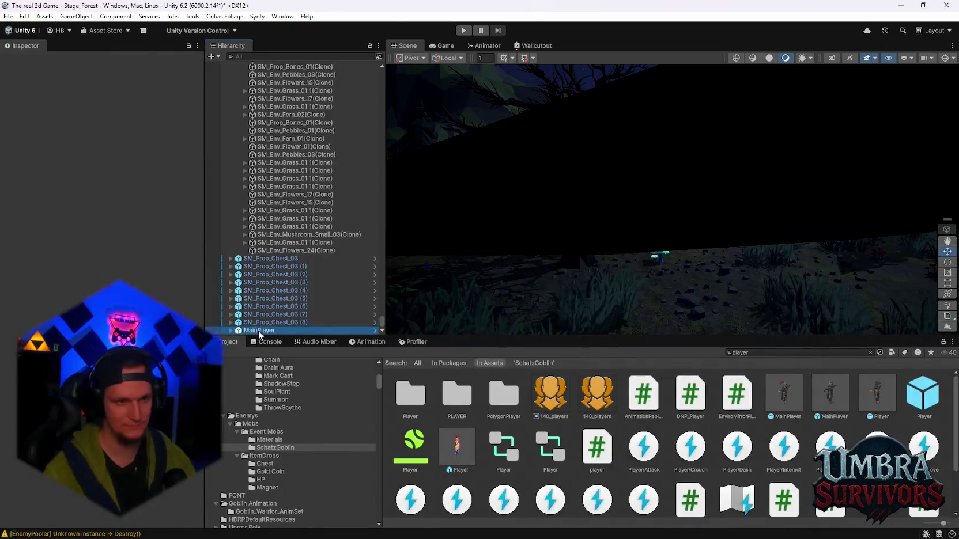
pyautogui.click(8, 16)
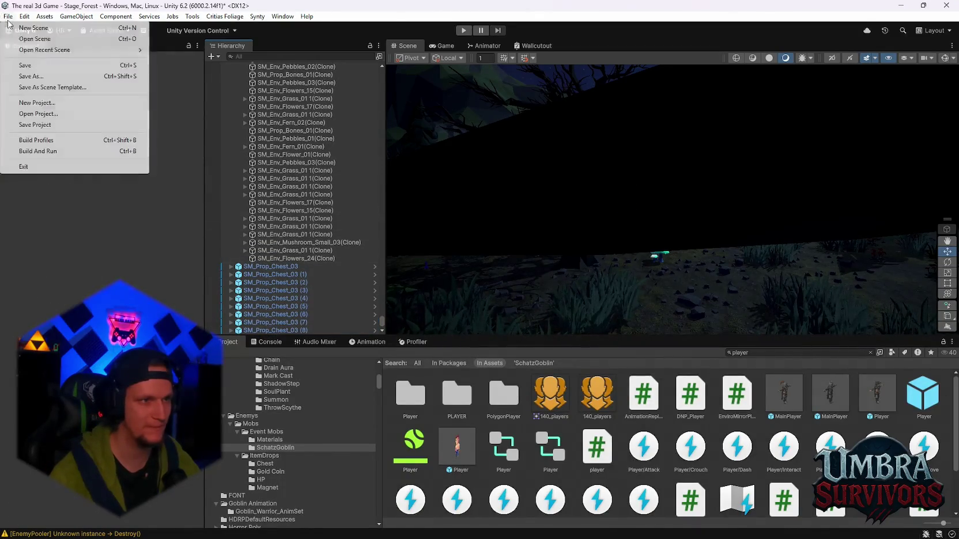
pyautogui.moveTo(34, 49)
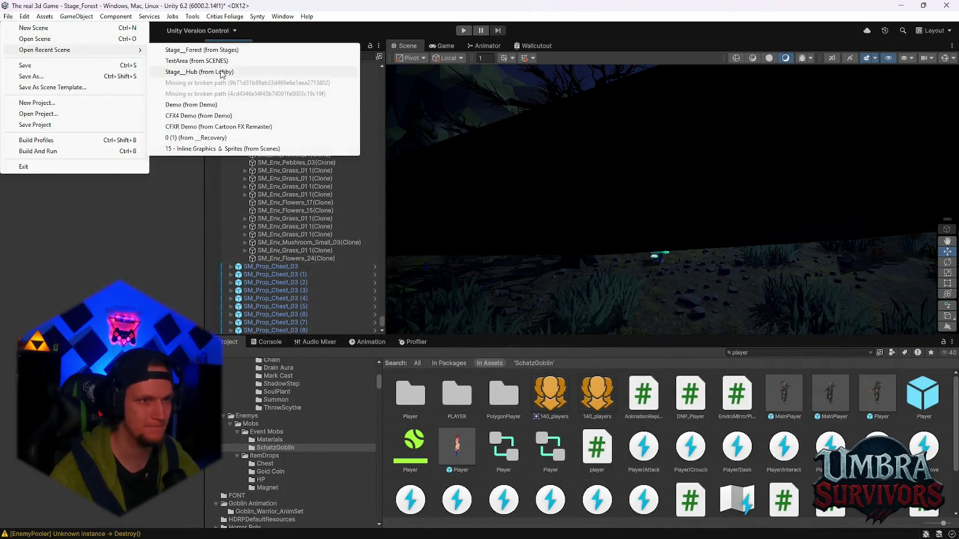
# Save Stage_Forest, load Stage_Hub, check the steamcmd upload, and start playing the hub
pyautogui.click(199, 50)
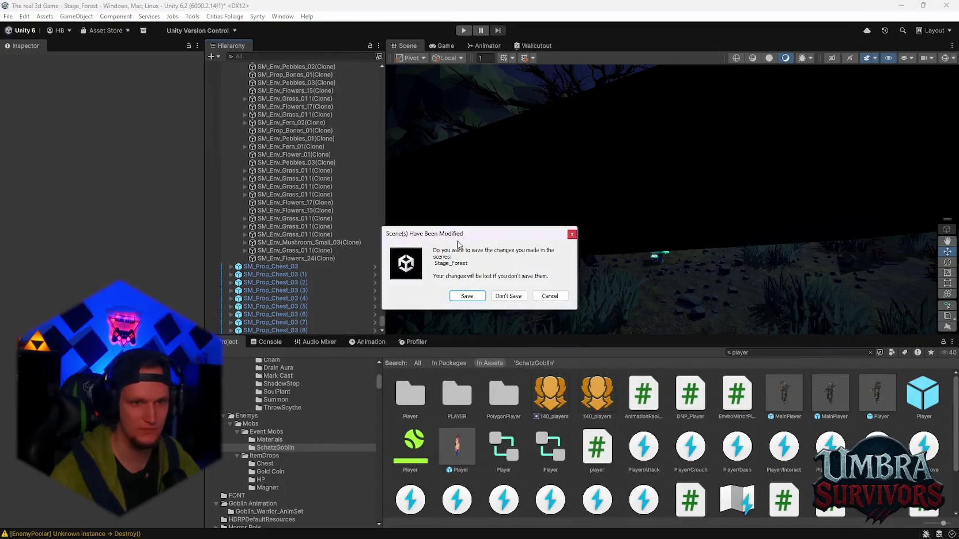
pyautogui.click(462, 298)
pyautogui.moveTo(530, 530)
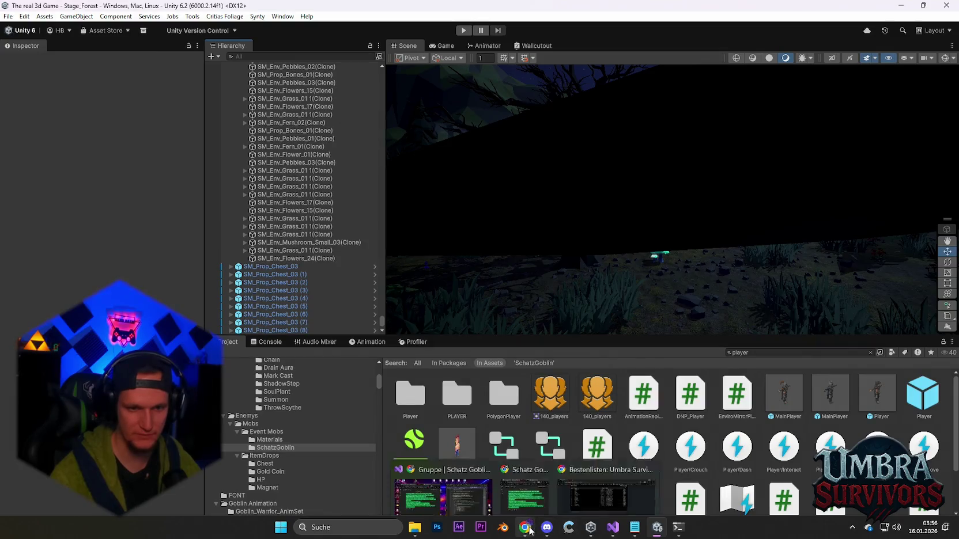
pyautogui.click(679, 533)
pyautogui.moveTo(308, 265)
pyautogui.mouseDown()
pyautogui.moveTo(303, 216)
pyautogui.moveTo(315, 277)
pyautogui.mouseUp()
pyautogui.click(488, 130)
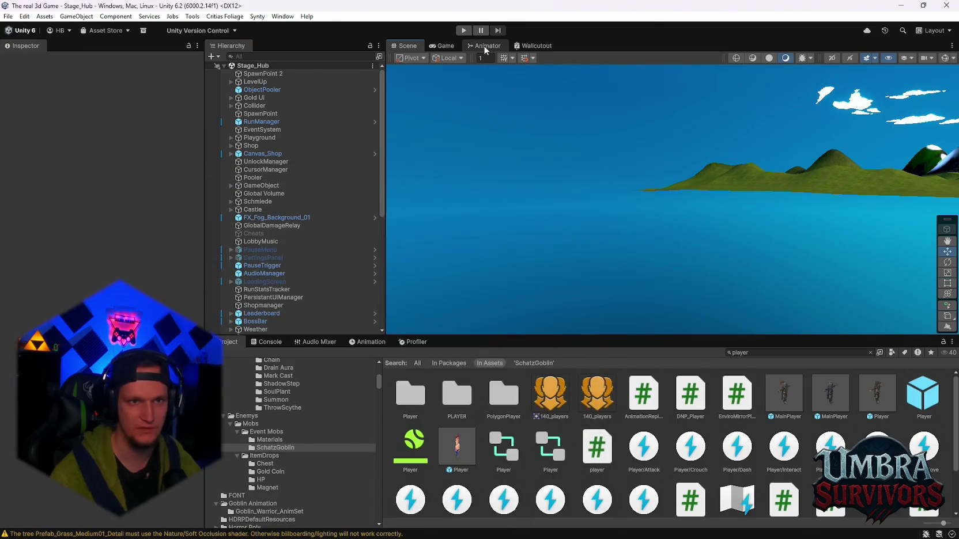
pyautogui.click(463, 30)
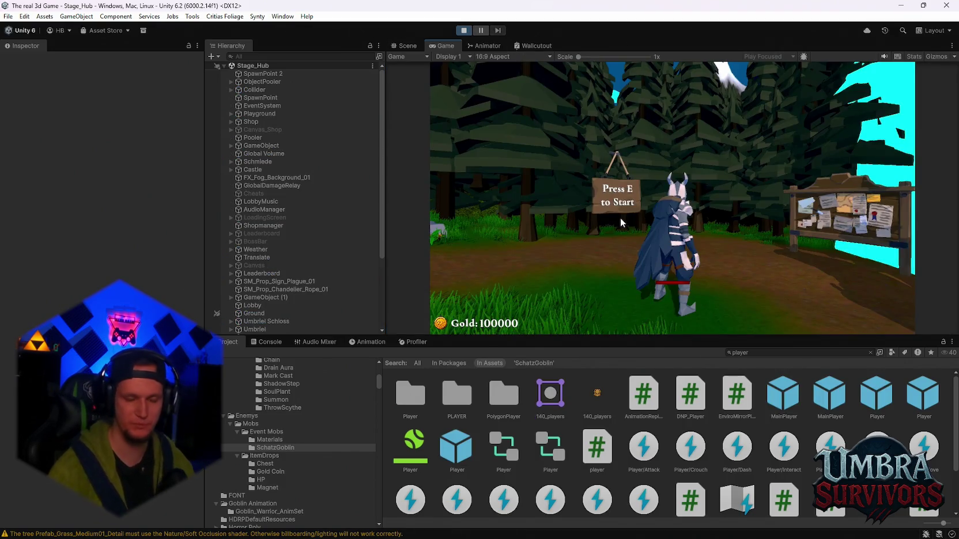
# Run the hero through the hub gate and equip the Fire Staff from the weapon book
pyautogui.click(667, 232)
pyautogui.press('w')
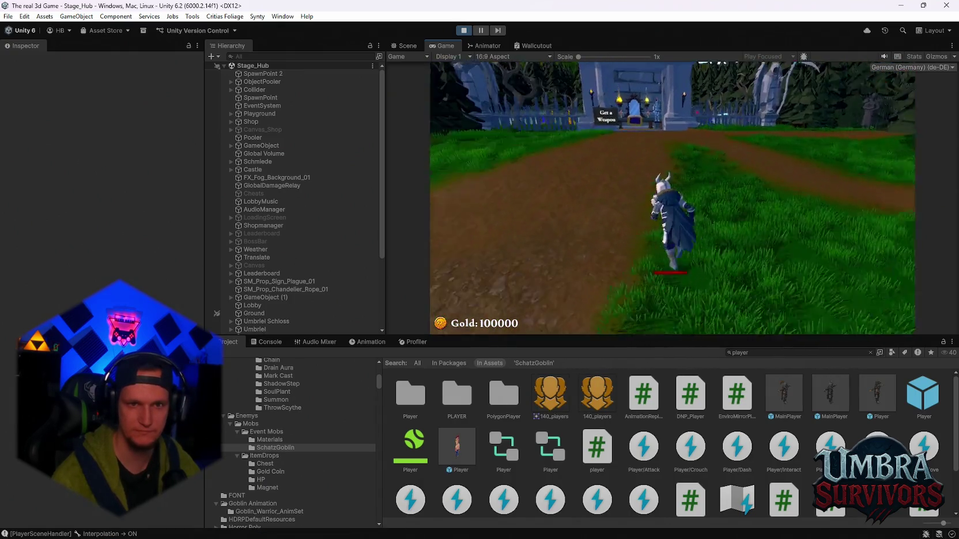
pyautogui.press('w')
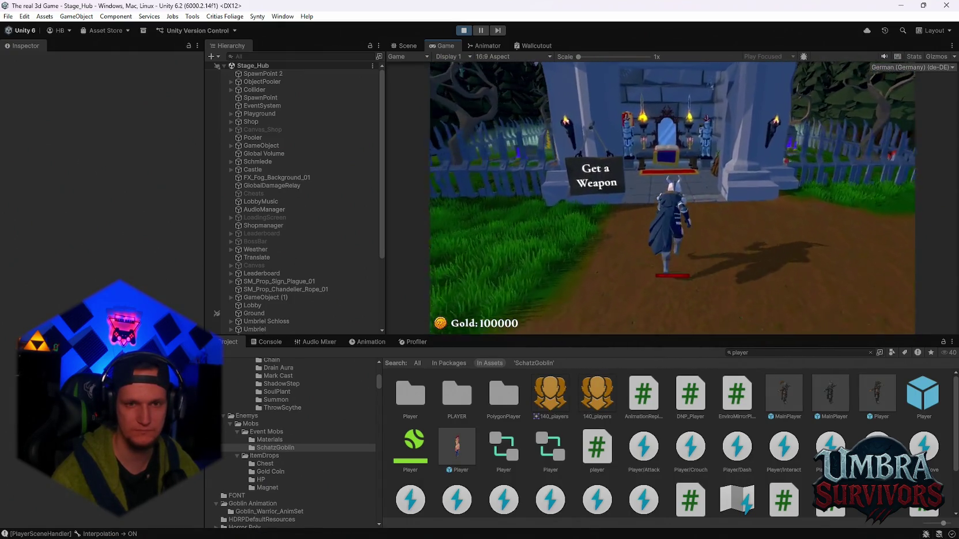
pyautogui.press('w')
pyautogui.press('e')
pyautogui.click(546, 124)
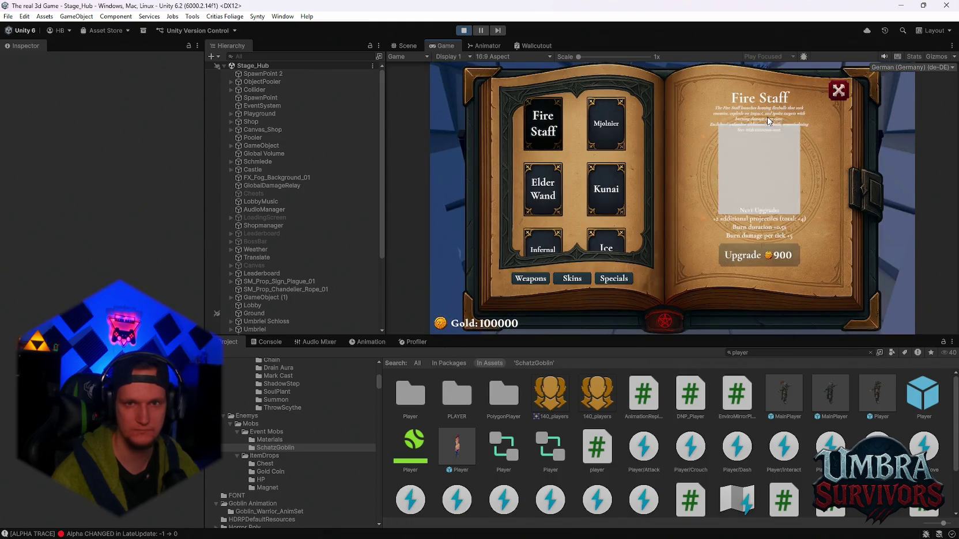
pyautogui.press('Escape')
# Run along the path past the notice board into the Stage 1 portal
pyautogui.press('w')
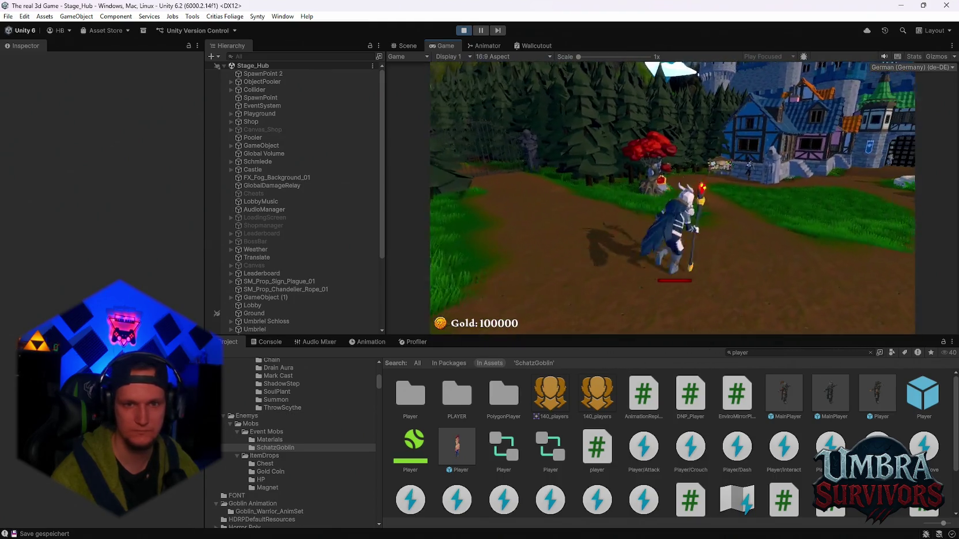
pyautogui.press('w')
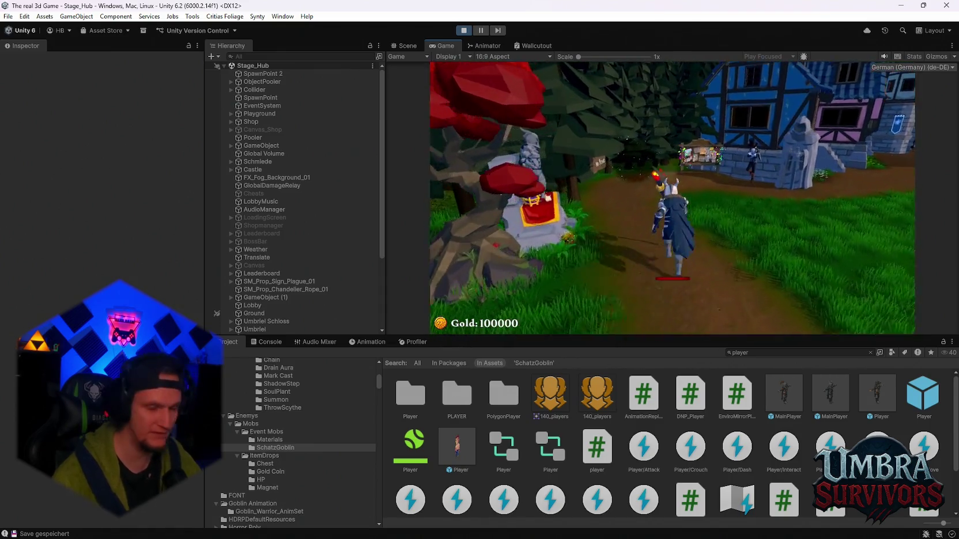
pyautogui.press('w')
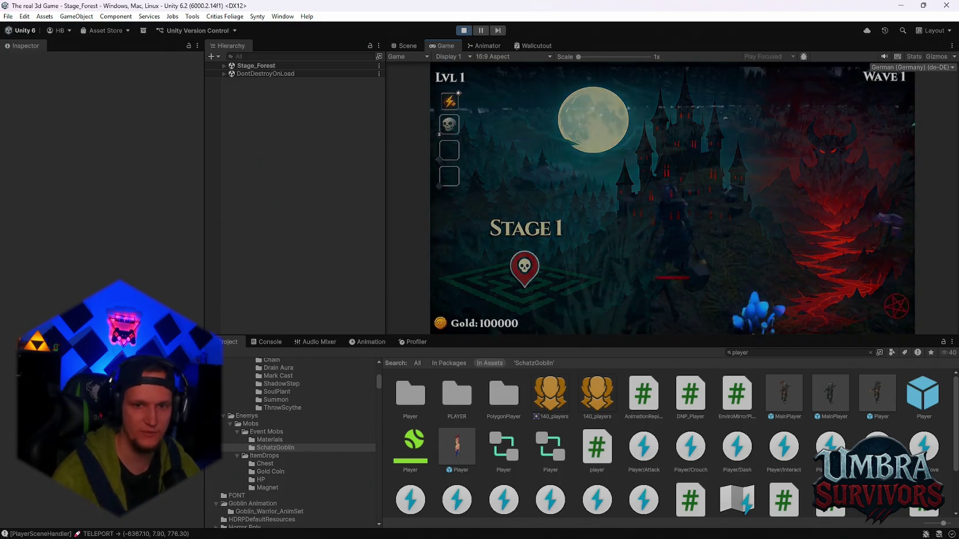
# Pause the forest run, drop the 'cheats' search result Cheats prefab into the Hierarchy, enable it, and resume
pyautogui.press('w')
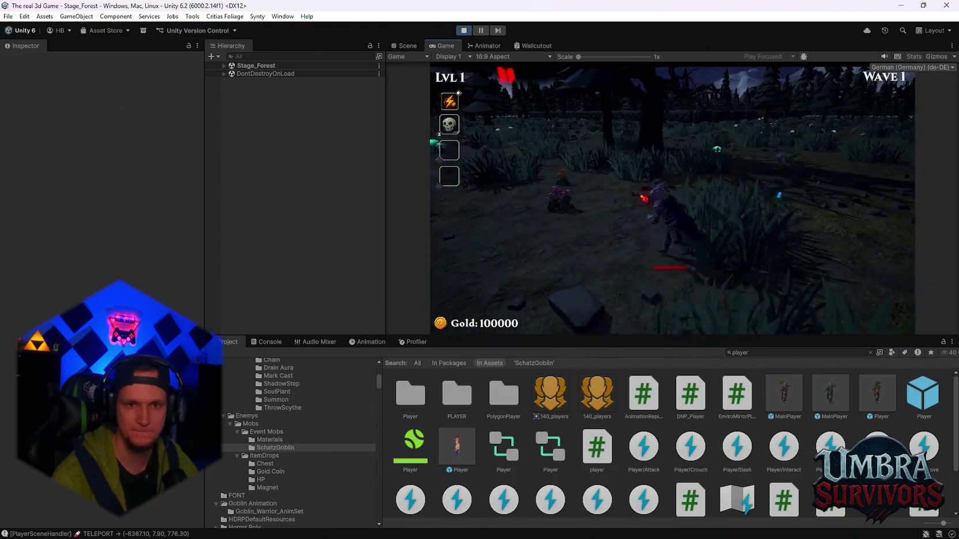
pyautogui.press('Escape')
pyautogui.click(773, 353)
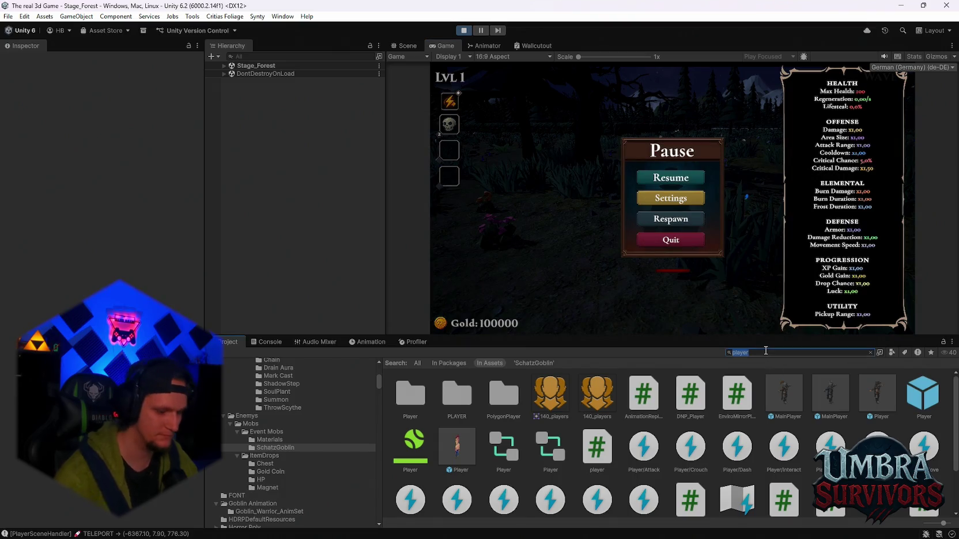
pyautogui.write('cheats')
pyautogui.moveTo(452, 394); pyautogui.dragTo(300, 172)
pyautogui.click(26, 60)
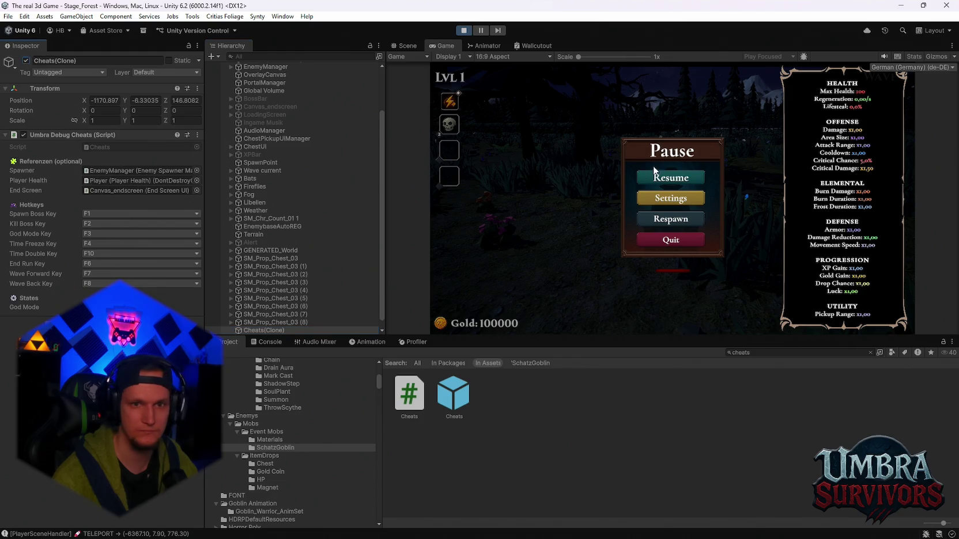
pyautogui.click(656, 172)
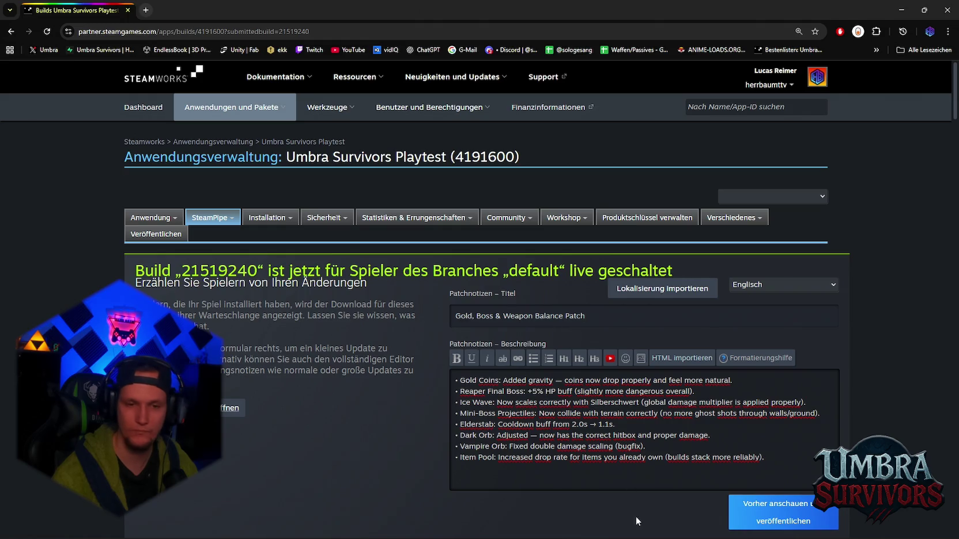
# Bring up Discord's Patches channel and deselect the drafted Gold, Boss & Weapon Balance Patch text
pyautogui.click(545, 527)
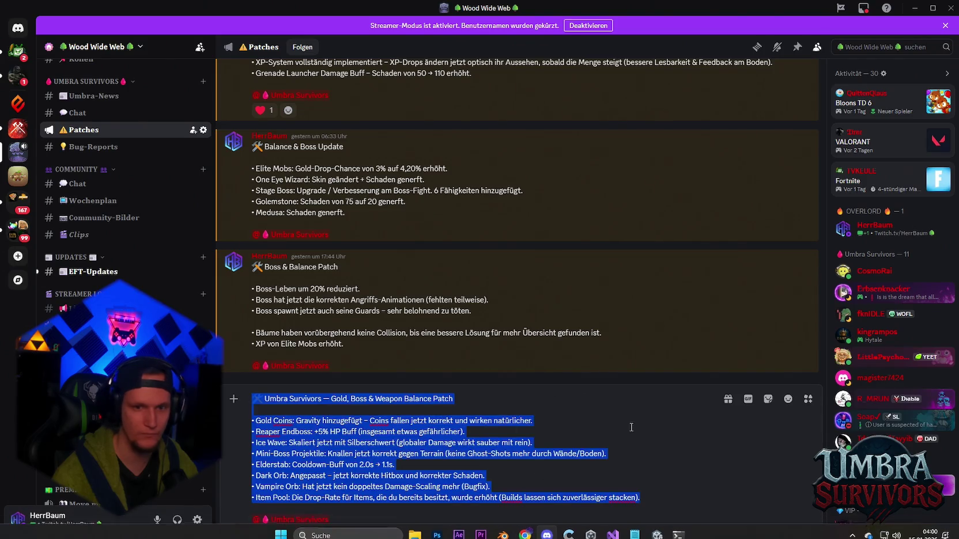
pyautogui.click(354, 426)
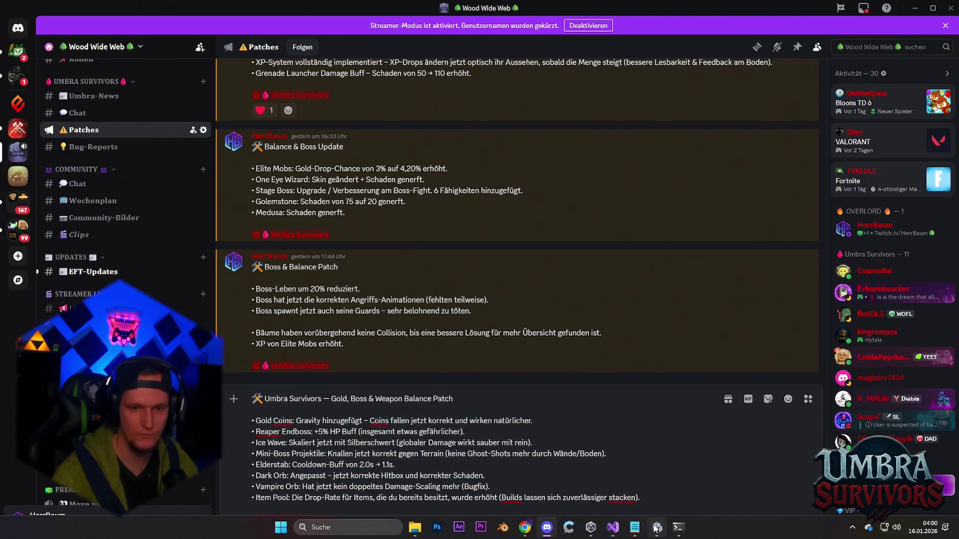
pyautogui.moveTo(635, 527)
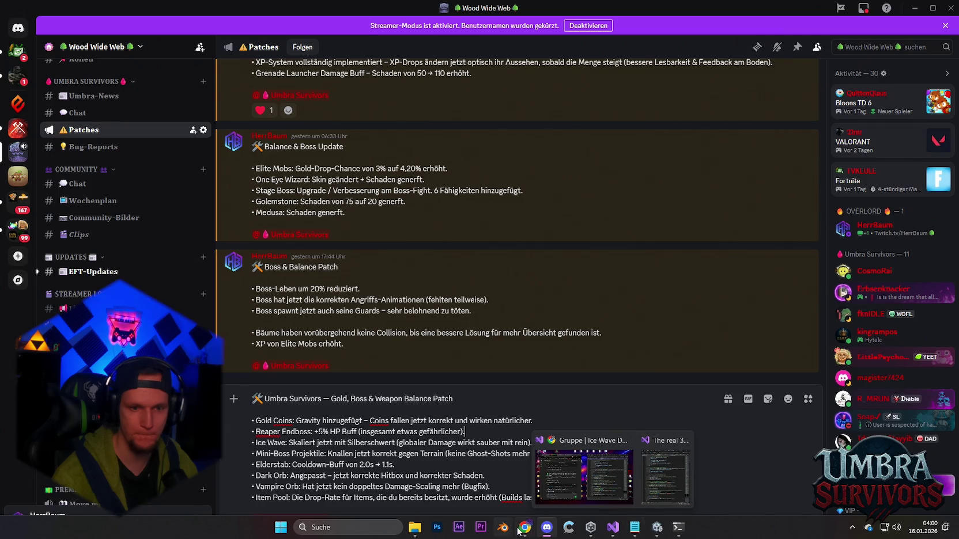
pyautogui.moveTo(525, 527)
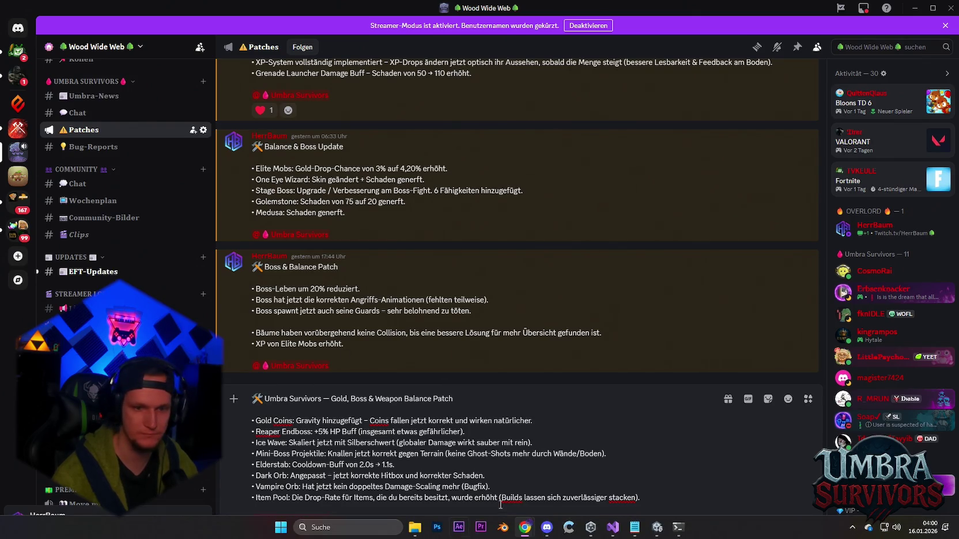
# Prefix the Steamworks patch-notes title with the 🛠 emoji
pyautogui.moveTo(674, 533)
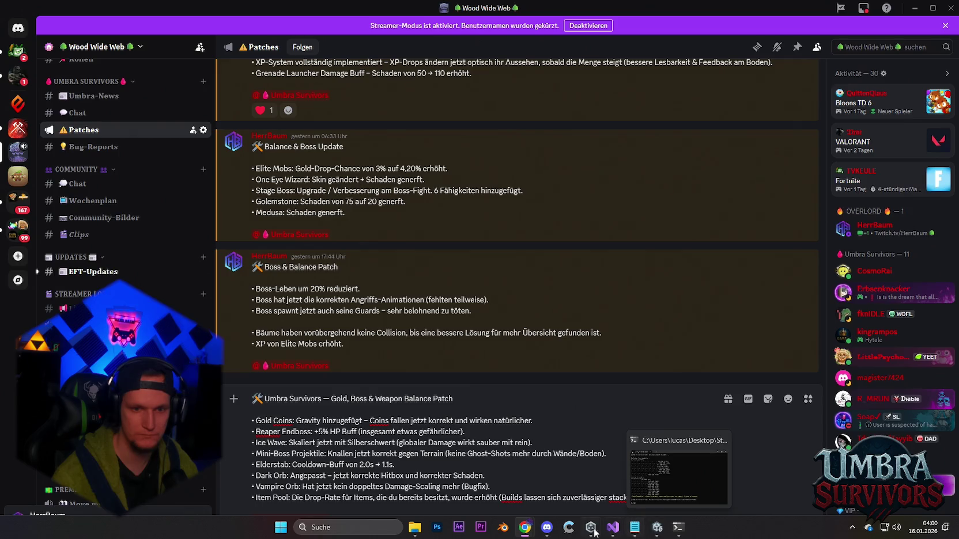
pyautogui.click(522, 470)
pyautogui.click(456, 316)
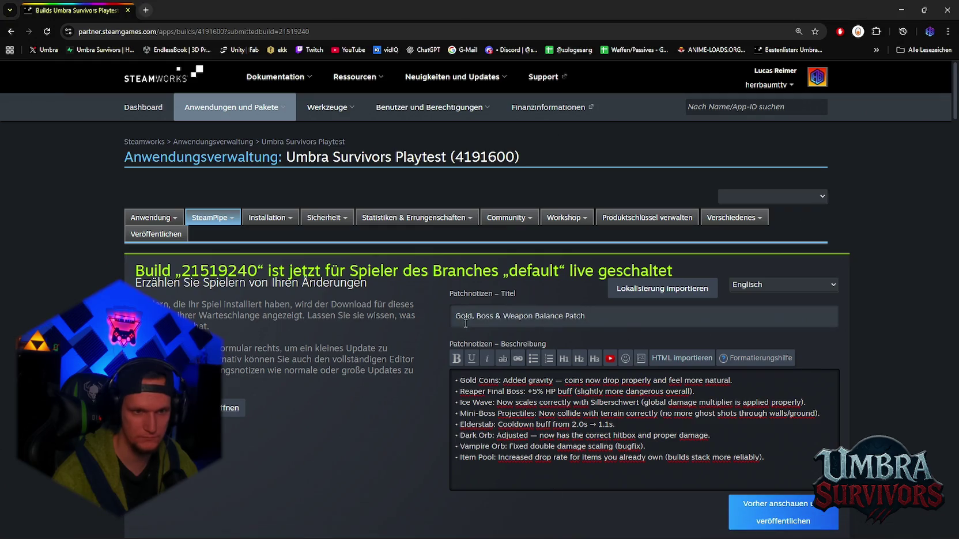
pyautogui.write('🛠')
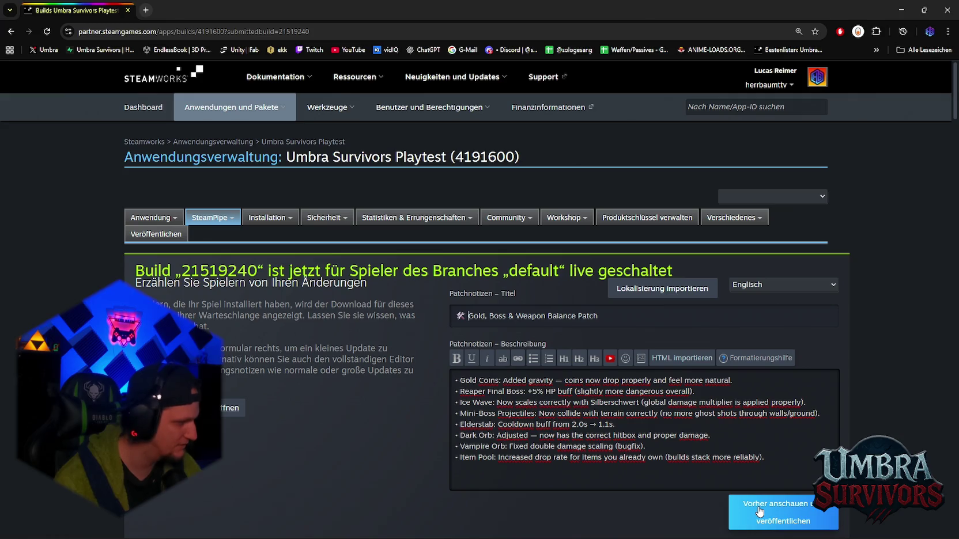
# Preview the patch notes and publish them as a small update
pyautogui.click(758, 510)
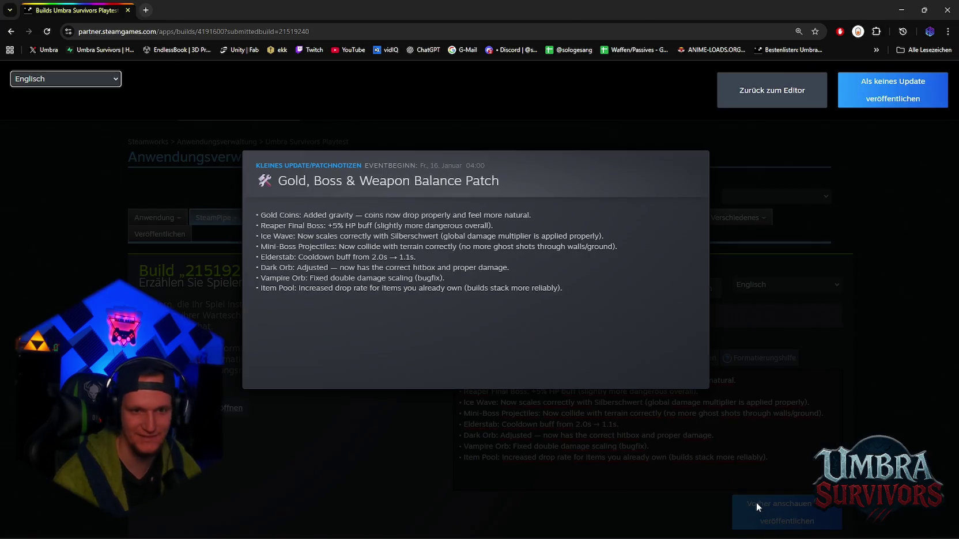
pyautogui.click(888, 86)
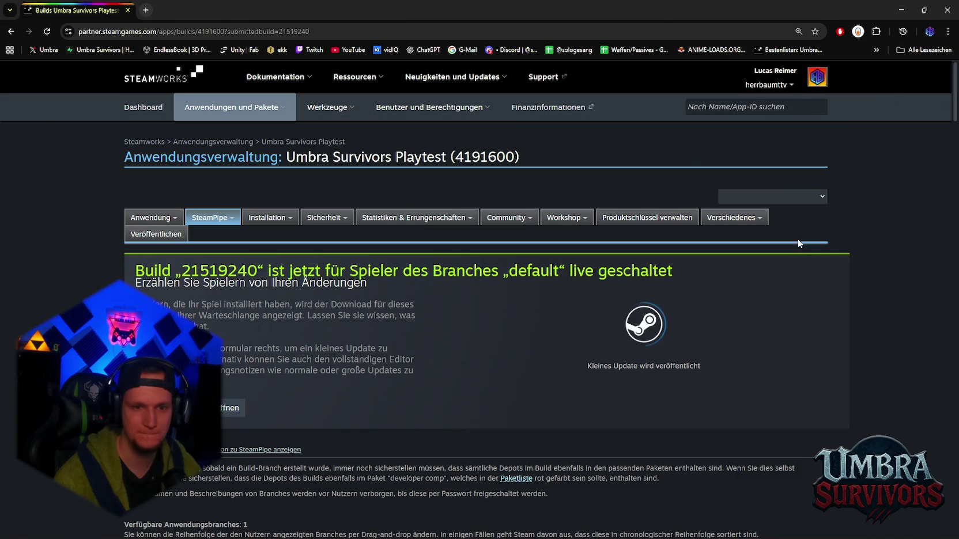
pyautogui.click(546, 528)
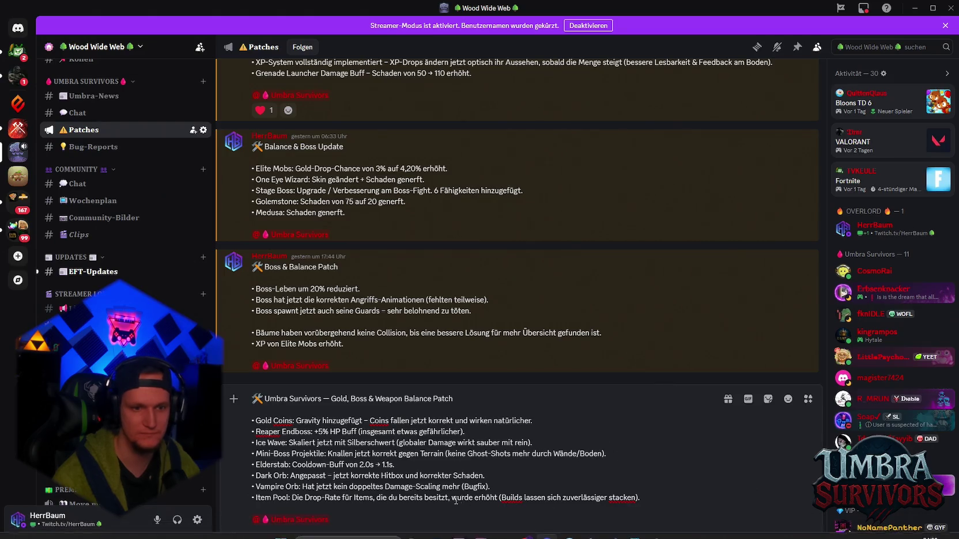
# Send the patch message and publish it to followers, confirming the prompt
pyautogui.press('Return')
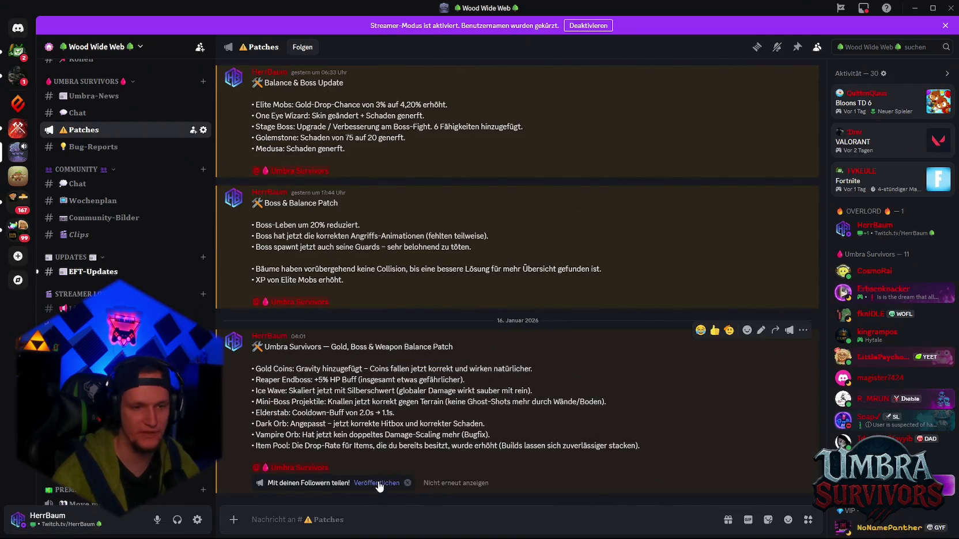
pyautogui.click(381, 483)
pyautogui.click(541, 314)
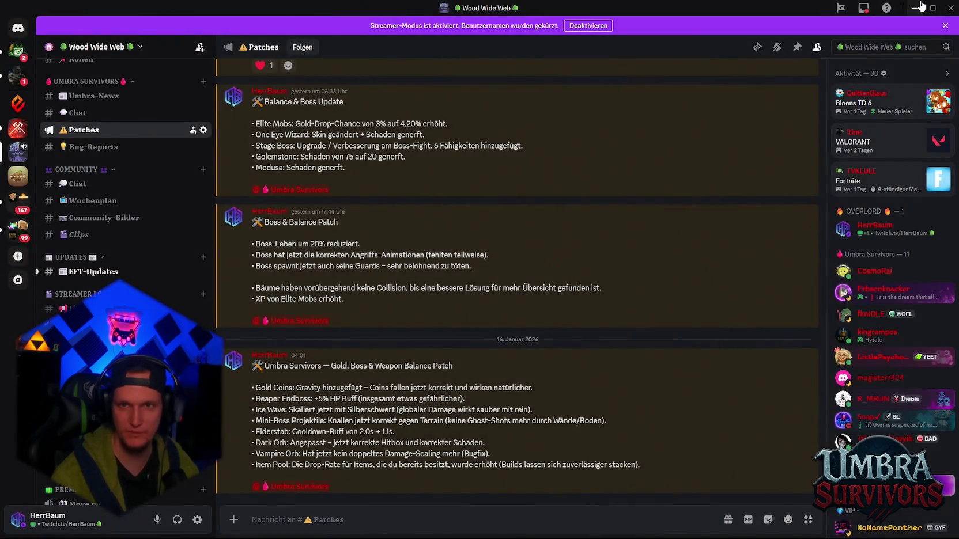
# Restore the Discord window and bring the Unity editor back to the front
pyautogui.click(925, 7)
pyautogui.click(920, 6)
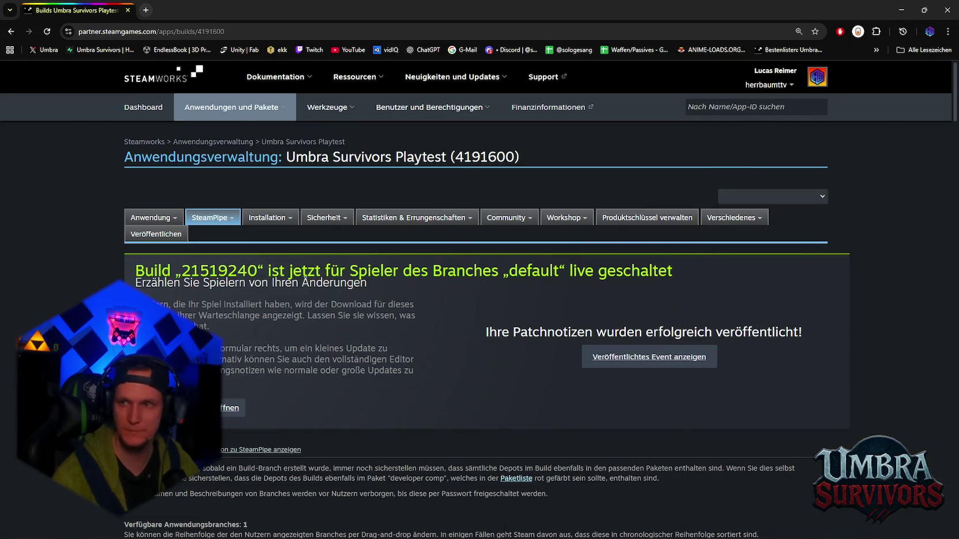
pyautogui.moveTo(650, 533)
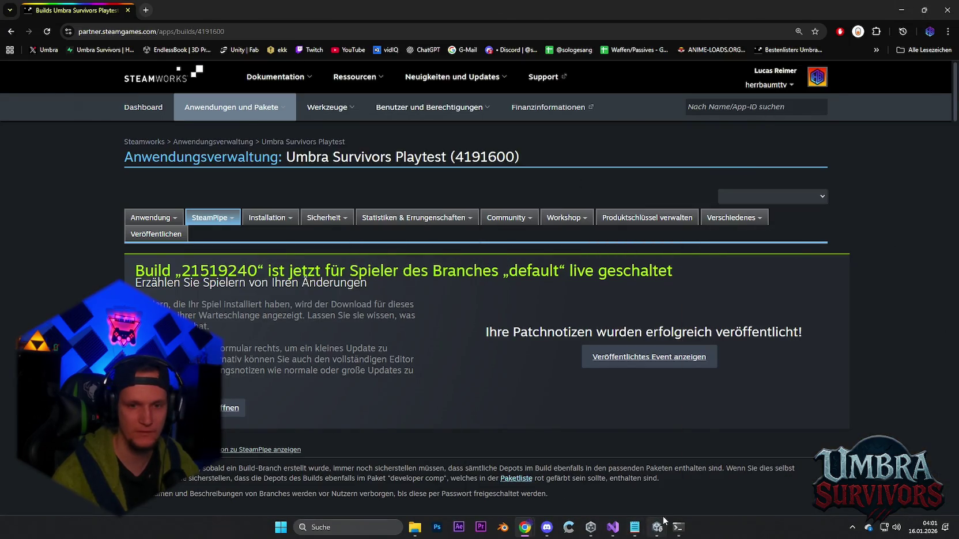
pyautogui.click(656, 527)
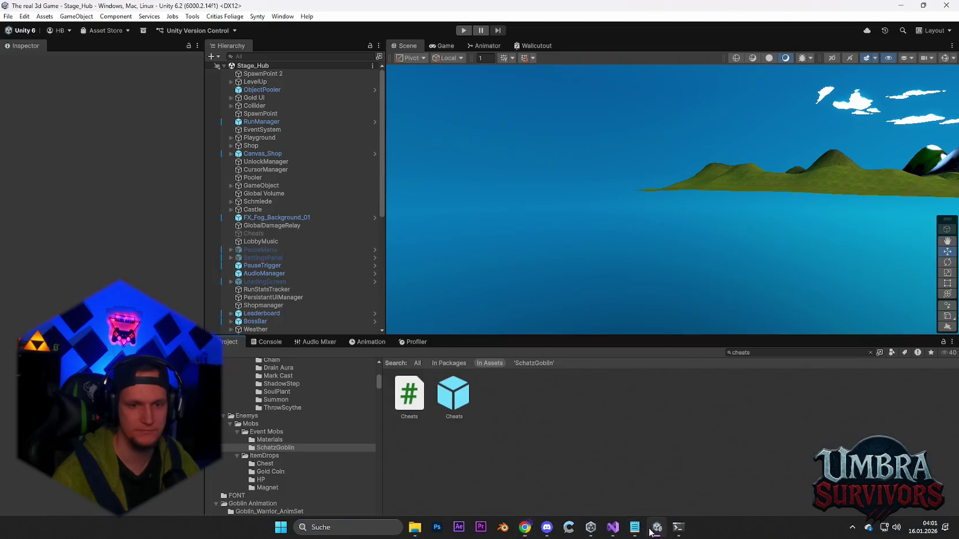
# Save the Unity project from the File menu with Stage_Hub open in the editor
pyautogui.click(8, 16)
pyautogui.click(25, 65)
pyautogui.click(8, 16)
pyautogui.click(26, 125)
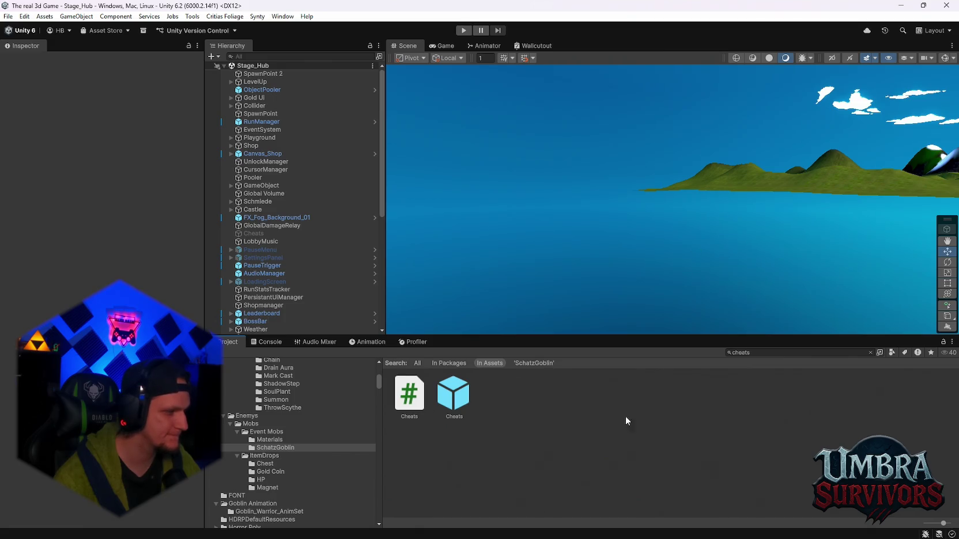
pyautogui.moveTo(657, 531)
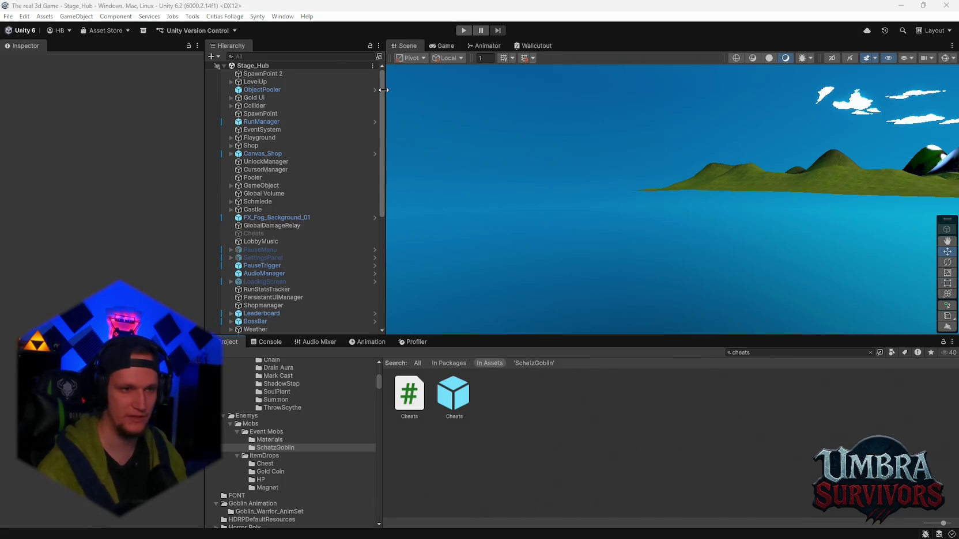
pyautogui.scroll(-3, 292, 151)
pyautogui.scroll(3, 292, 151)
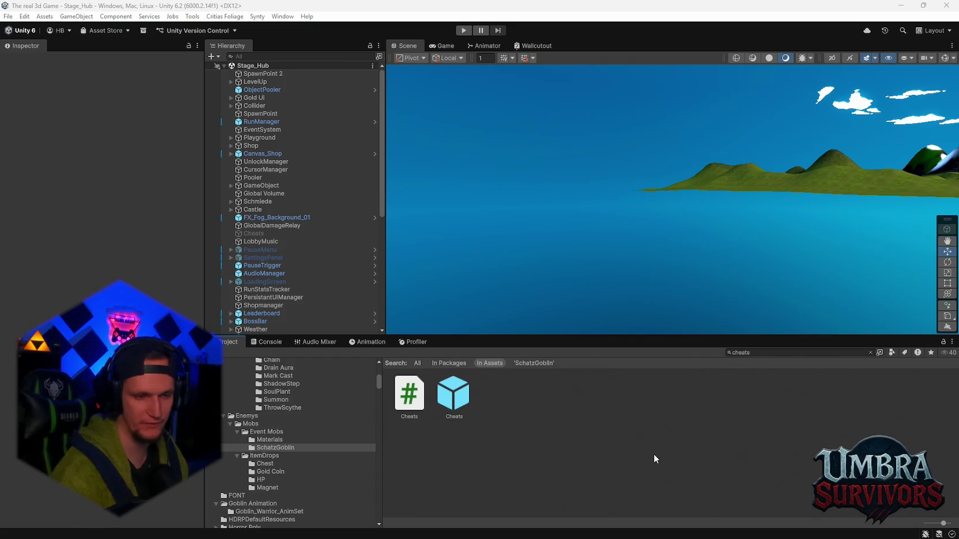
pyautogui.moveTo(640, 537)
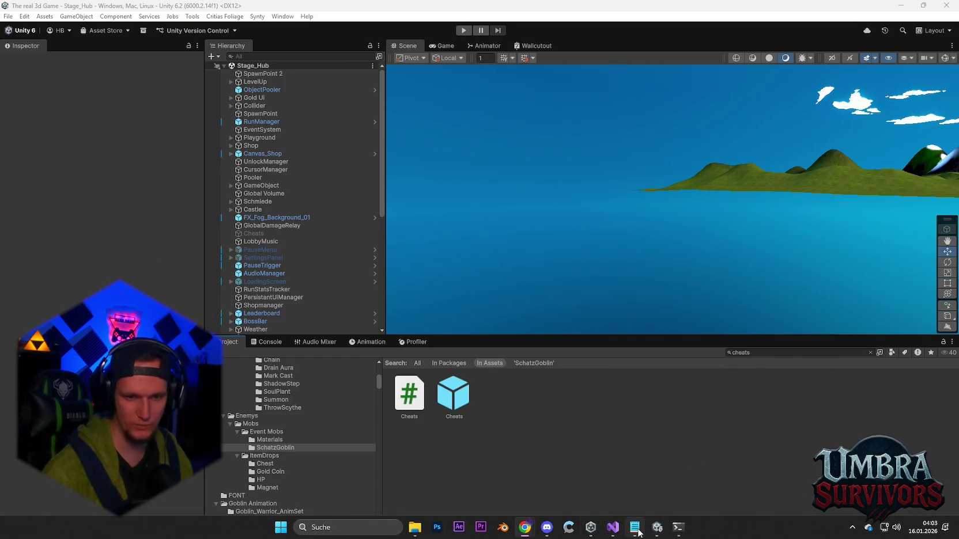
pyautogui.moveTo(525, 528)
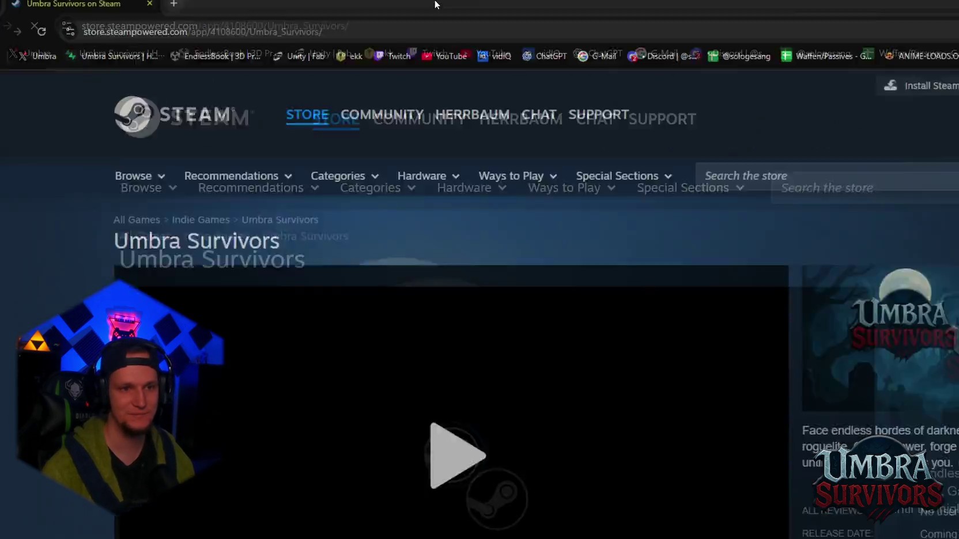
# Start the Umbra Survivors store-page trailer and switch it to full screen
pyautogui.scroll(-2, 321, 343)
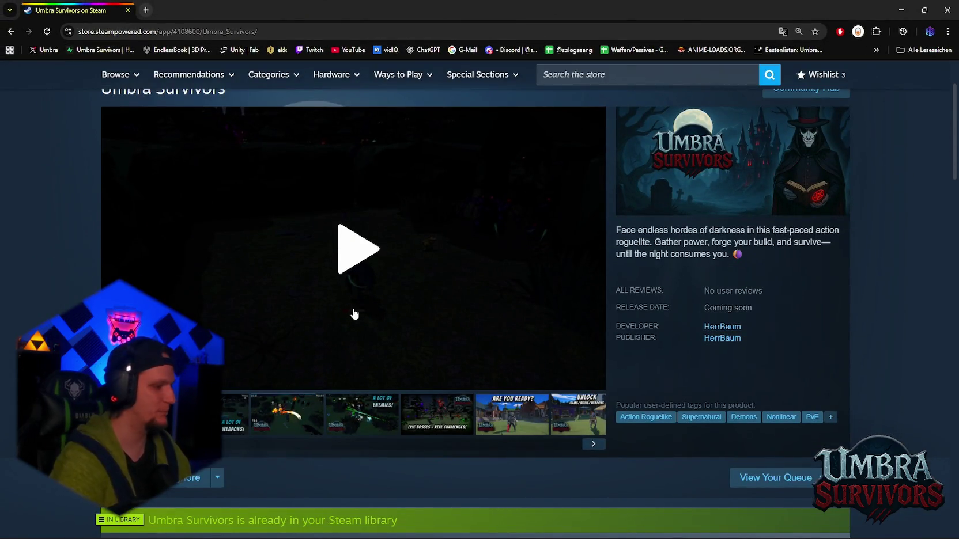
pyautogui.click(375, 265)
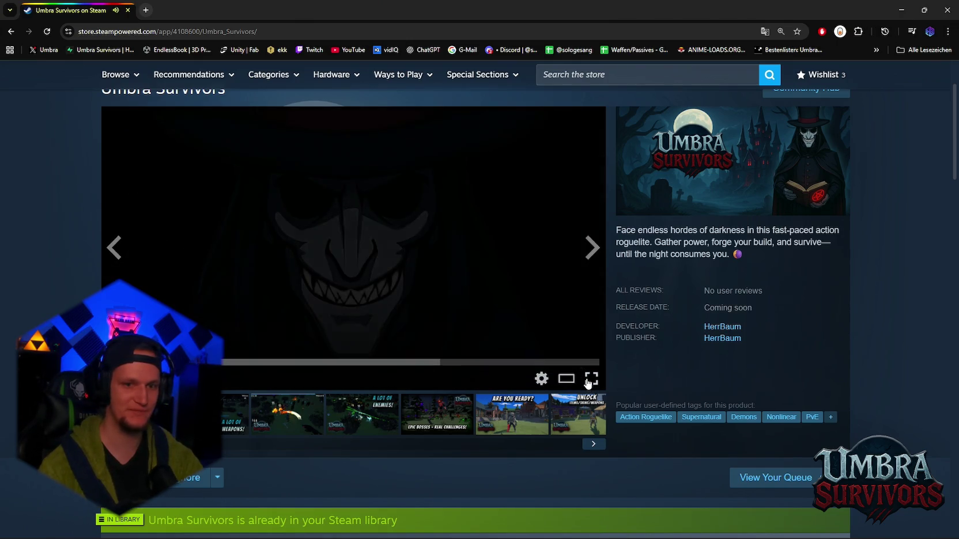
pyautogui.click(589, 378)
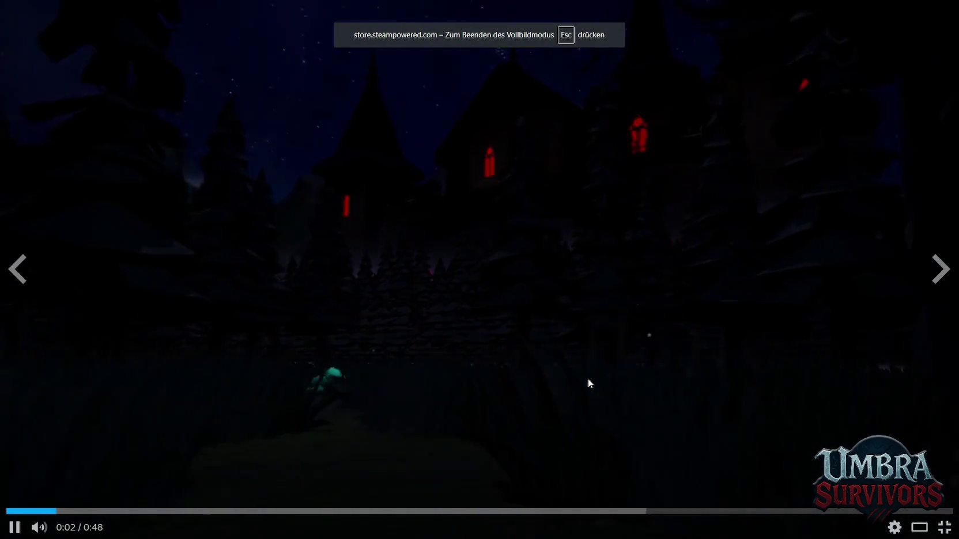